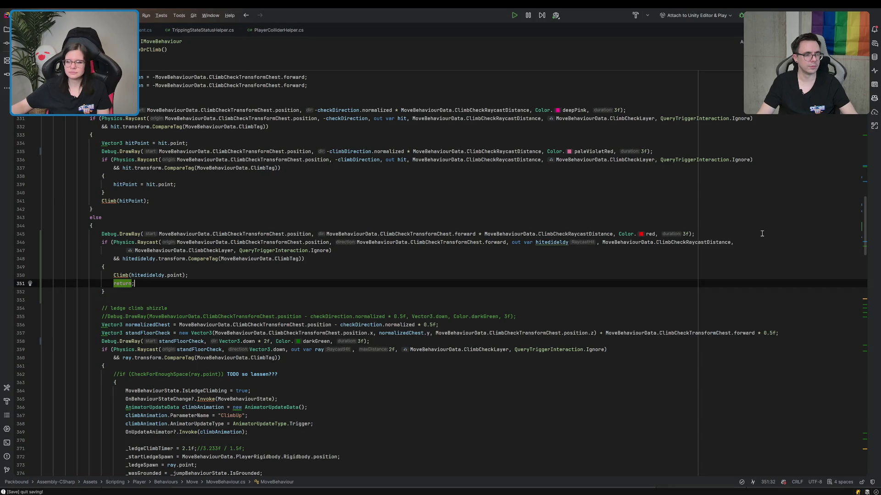
# Join the wrapped Raycast onto line 346 and comment out the DrawRay calls on lines 345 and 357.
pyautogui.press('Delete')
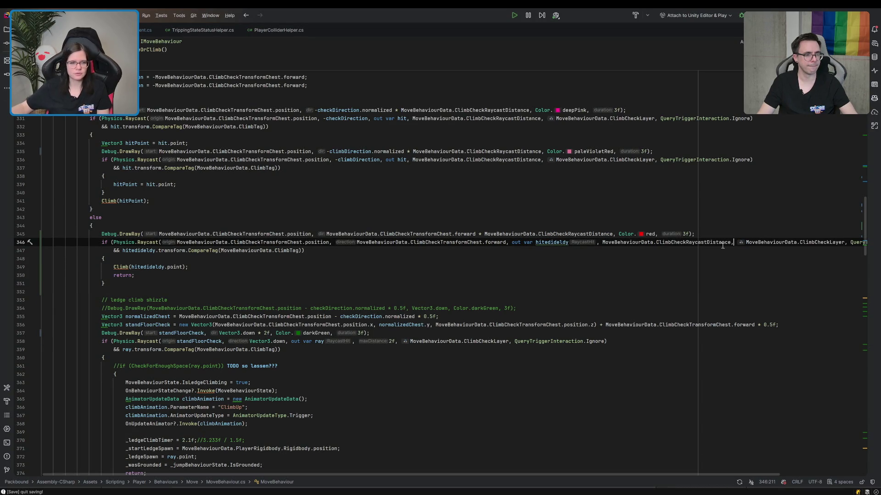
pyautogui.click(102, 234)
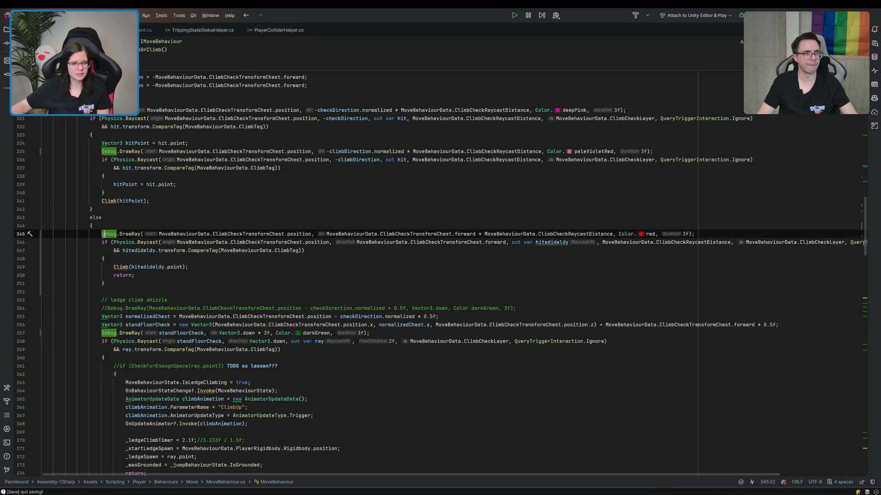
pyautogui.press('Left')
pyautogui.write('//')
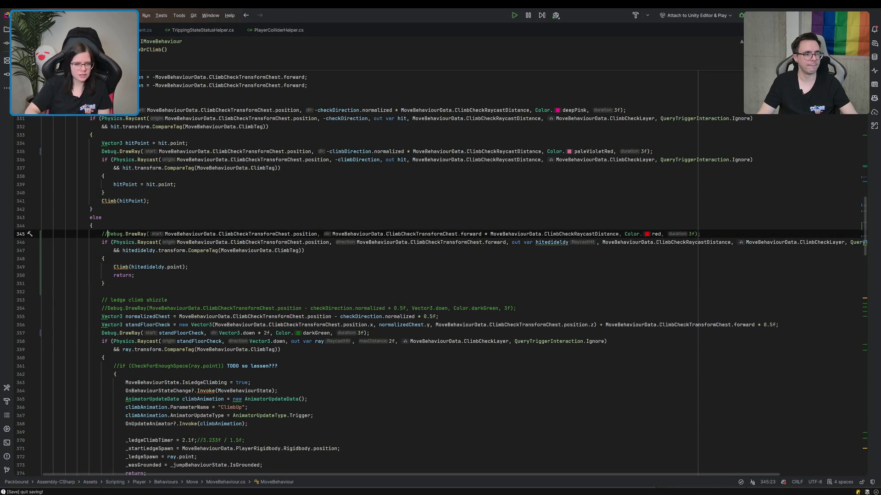
pyautogui.click(103, 333)
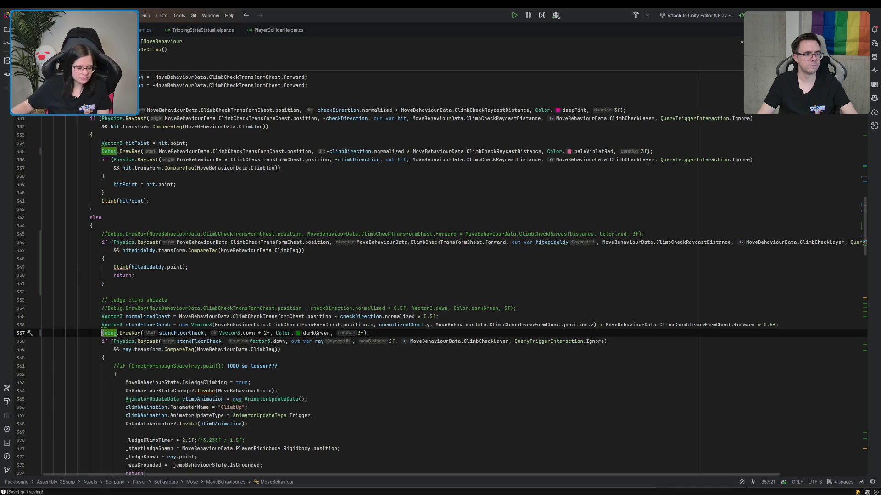
pyautogui.write('//')
# Delete the old commented-out DrawRay line 354.
pyautogui.click(535, 305)
pyautogui.tripleClick(534, 305)
pyautogui.press('BackSpace')
# Comment out the Debug.DrawRay calls on lines 335 and 330.
pyautogui.scroll(5, 57, 292)
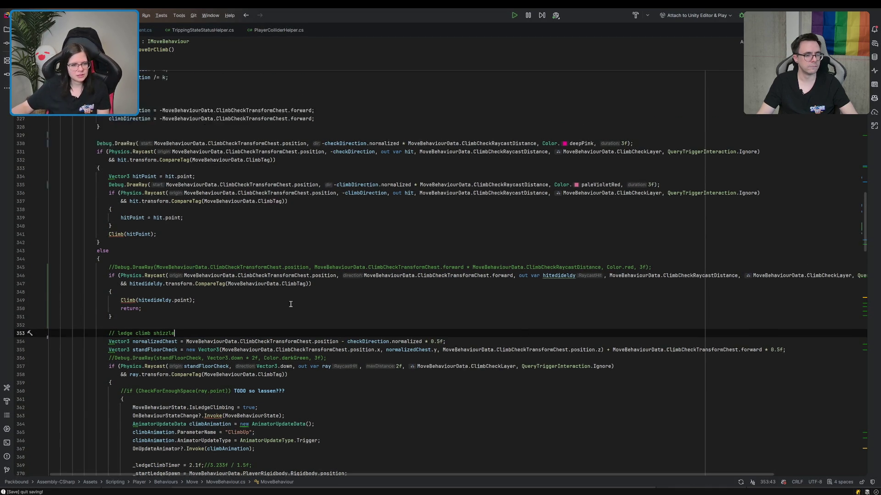
pyautogui.click(109, 275)
pyautogui.write('//')
pyautogui.click(96, 234)
pyautogui.write('//')
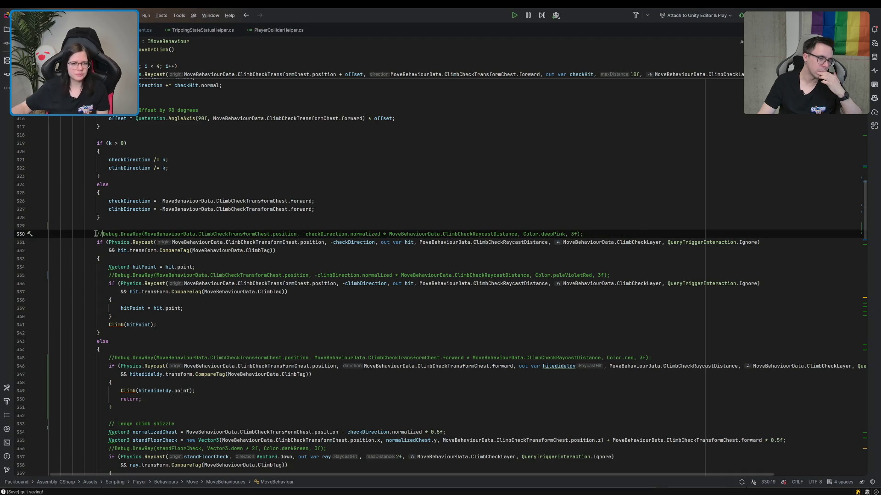
pyautogui.scroll(7, 128, 268)
# Expand the Fields region and delete the _wasGrounded field declaration.
pyautogui.scroll(20, 185, 348)
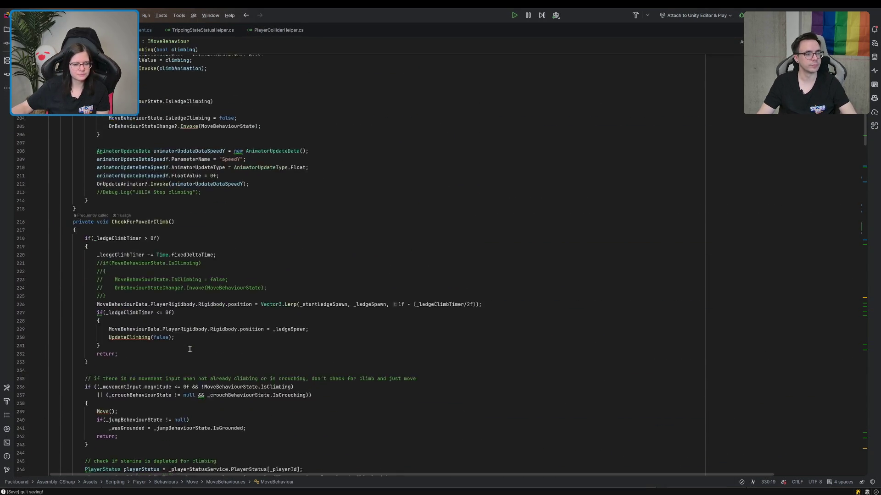
pyautogui.scroll(12, 190, 349)
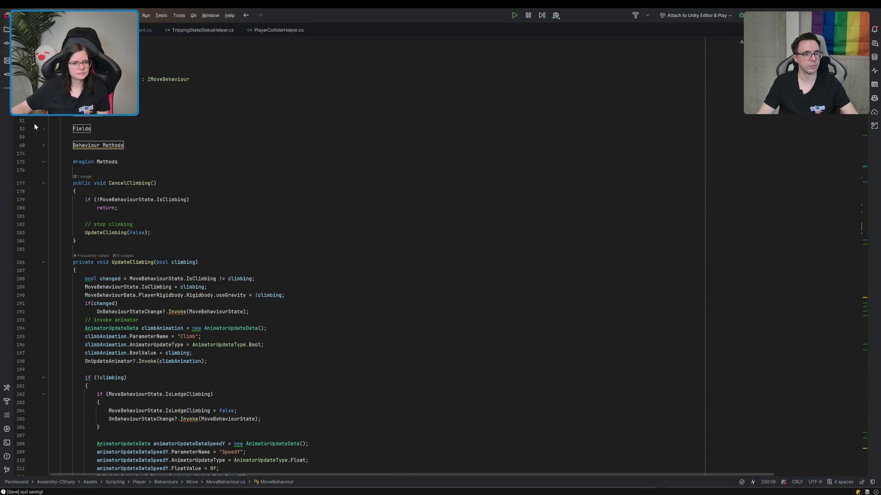
pyautogui.scroll(-15, 34, 126)
pyautogui.scroll(15, 69, 141)
pyautogui.click(44, 129)
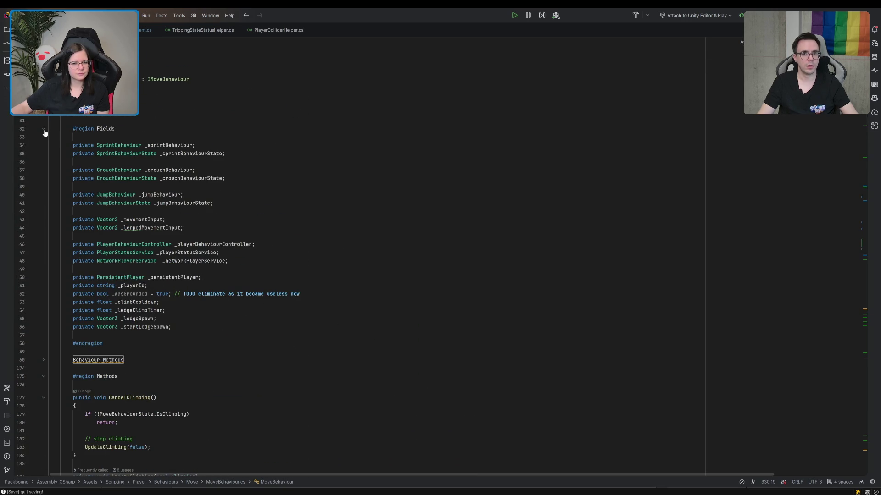
pyautogui.click(298, 292)
pyautogui.hotkey('shift', 'Up')
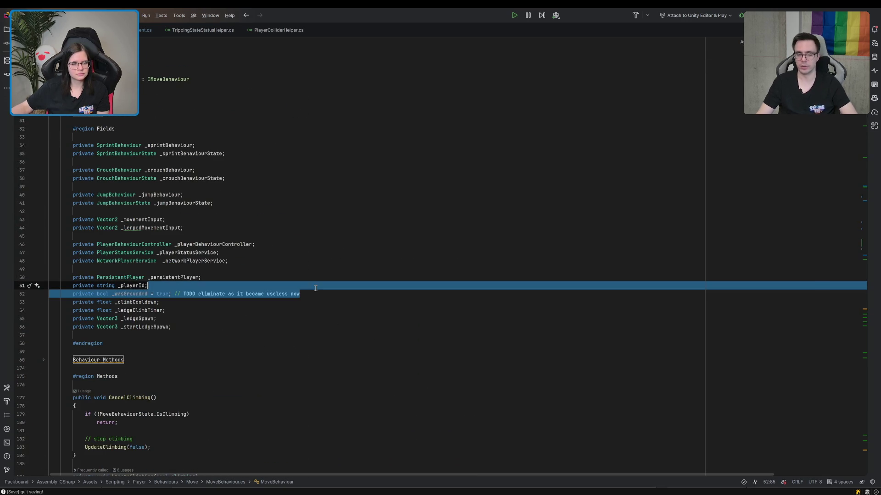
pyautogui.press('BackSpace')
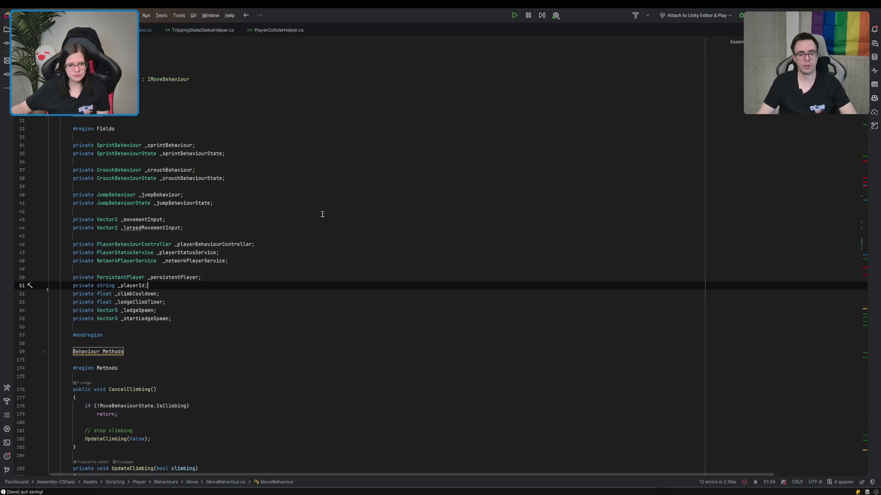
# Delete the jump-state check and _wasGrounded assignments following the Move() call near line 238.
pyautogui.scroll(-15, 320, 215)
pyautogui.scroll(-12, 320, 217)
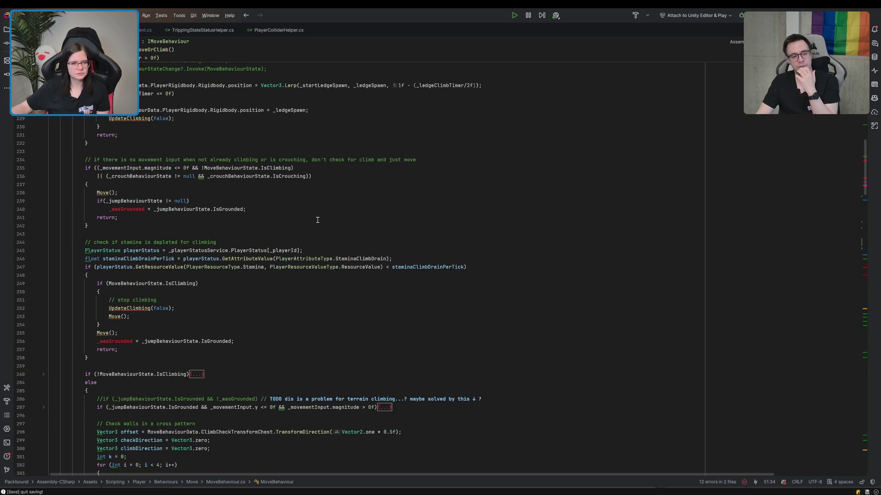
pyautogui.click(141, 192)
pyautogui.hotkey('shift', 'Down')
pyautogui.hotkey('shift', 'Down')
pyautogui.press('BackSpace')
pyautogui.scroll(-10, 292, 211)
pyautogui.scroll(8, 293, 210)
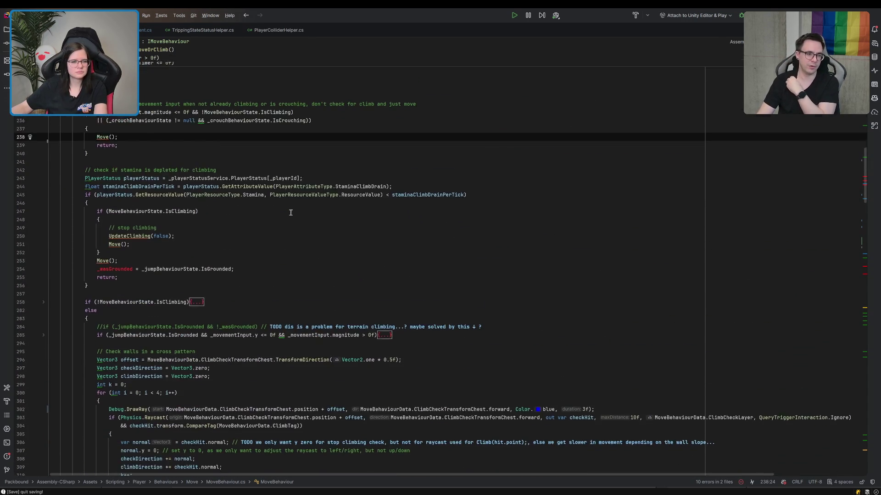
pyautogui.moveTo(119, 267); pyautogui.dragTo(260, 271)
pyautogui.press('BackSpace')
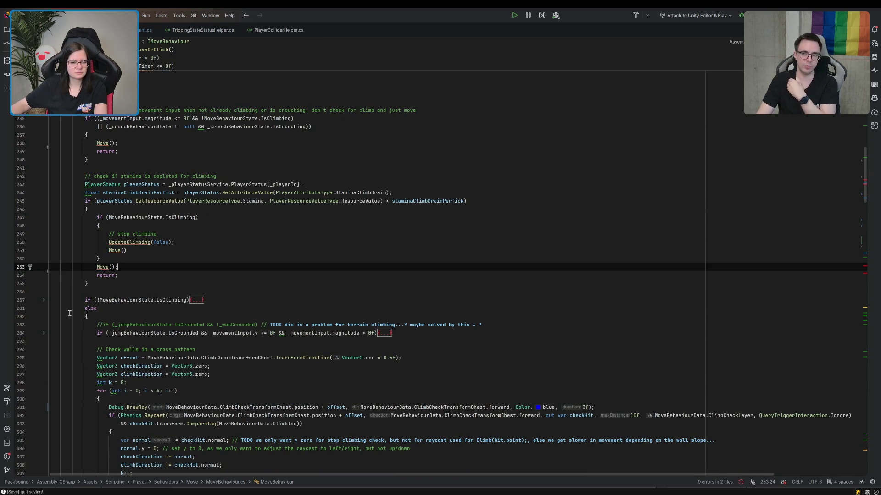
# Remove the _wasGrounded assignments inside the if (!IsClimbing) block and on line 285.
pyautogui.click(44, 300)
pyautogui.scroll(-10, 277, 347)
pyautogui.scroll(-2, 277, 347)
pyautogui.moveTo(101, 177); pyautogui.dragTo(233, 185)
pyautogui.press('BackSpace')
pyautogui.scroll(-2, 263, 179)
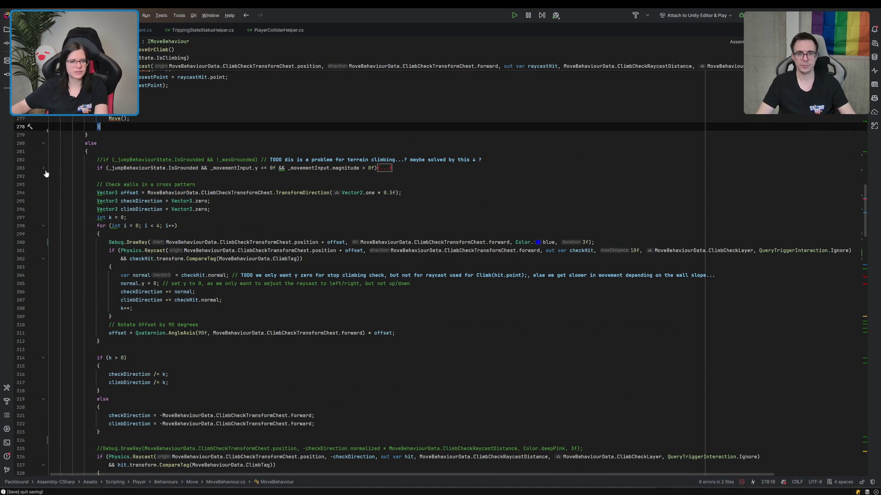
pyautogui.click(44, 168)
pyautogui.tripleClick(254, 185)
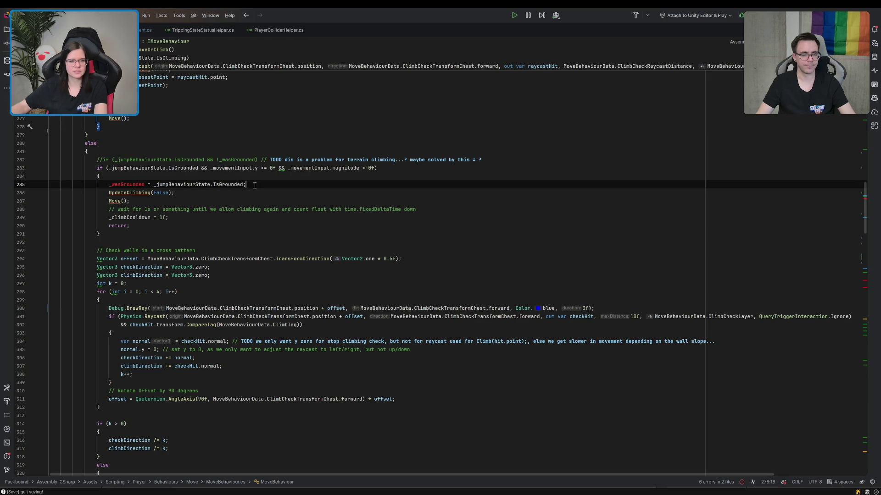
pyautogui.press('BackSpace')
# Delete the two remaining _wasGrounded assignments starting at line 366.
pyautogui.scroll(-3, 252, 180)
pyautogui.scroll(-20, 252, 181)
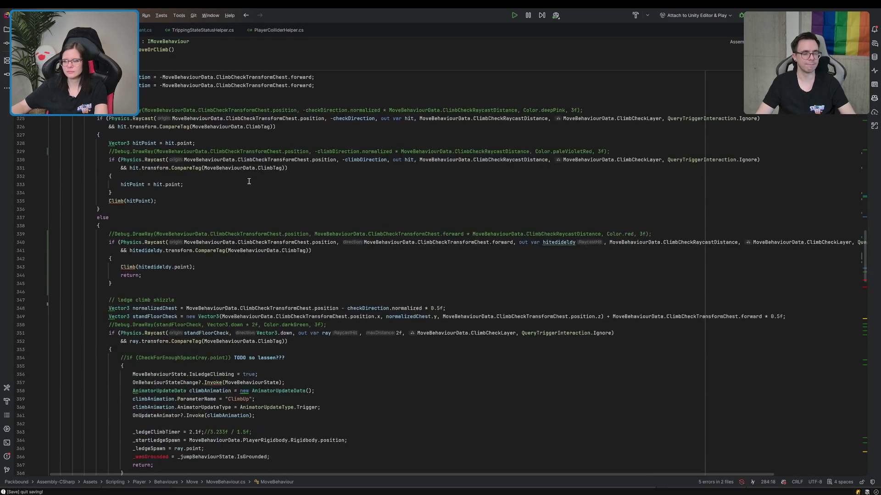
pyautogui.moveTo(291, 251); pyautogui.dragTo(293, 256)
pyautogui.press('BackSpace')
pyautogui.moveTo(266, 300); pyautogui.dragTo(267, 307)
pyautogui.press('BackSpace')
pyautogui.scroll(-1, 267, 305)
pyautogui.scroll(-20, 267, 305)
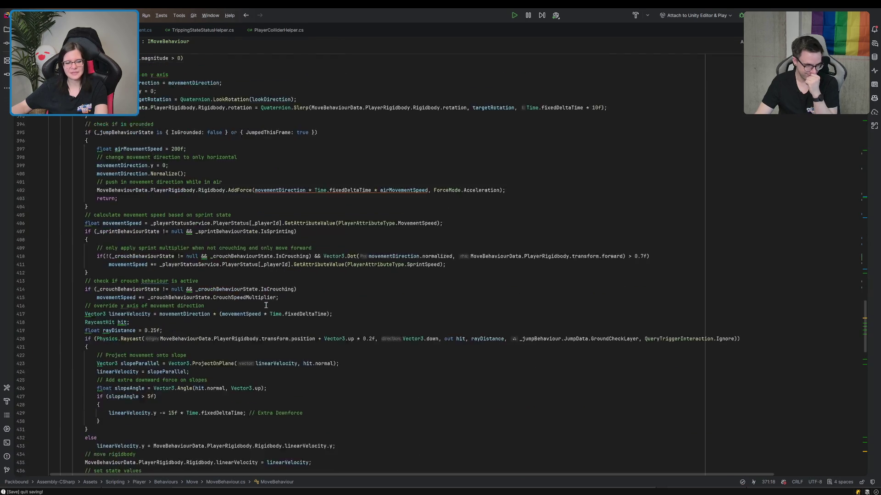
# Select the whole CheckForEnoughSpace method from line 532 onward and delete it.
pyautogui.scroll(-20, 263, 306)
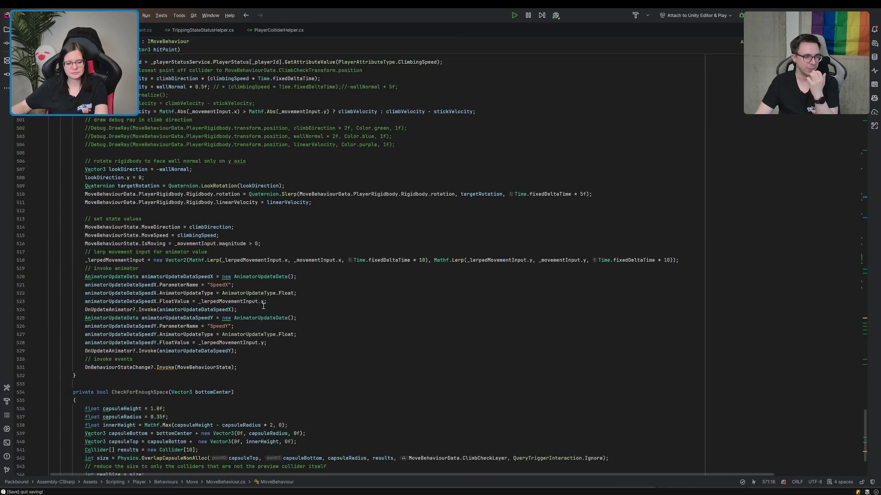
pyautogui.click(263, 305)
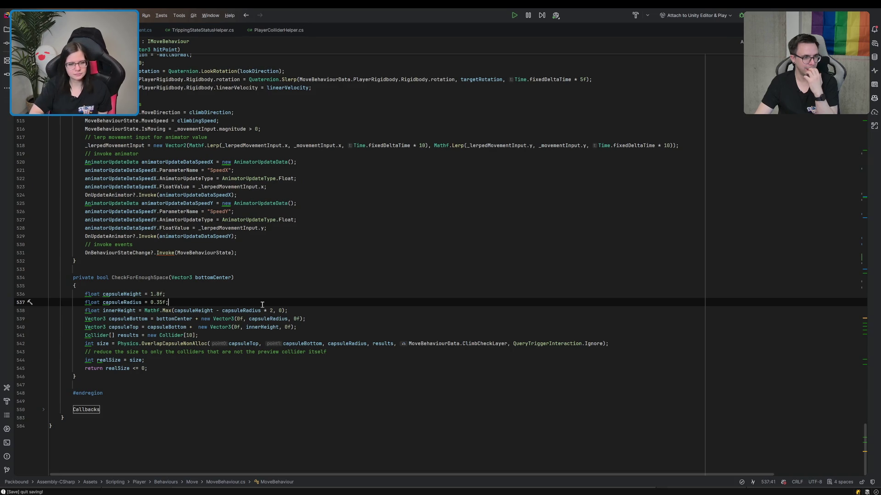
pyautogui.click(83, 253)
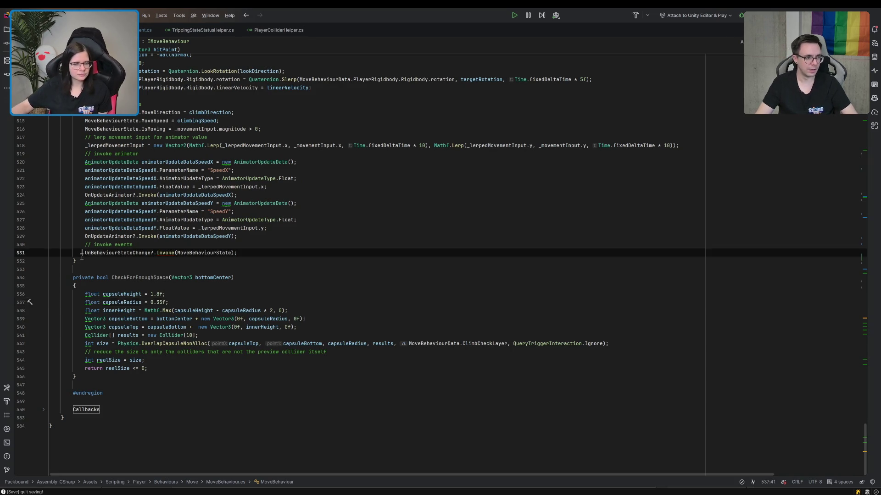
pyautogui.click(83, 263)
pyautogui.keyDown('shift'); pyautogui.click(98, 376); pyautogui.keyUp('shift')
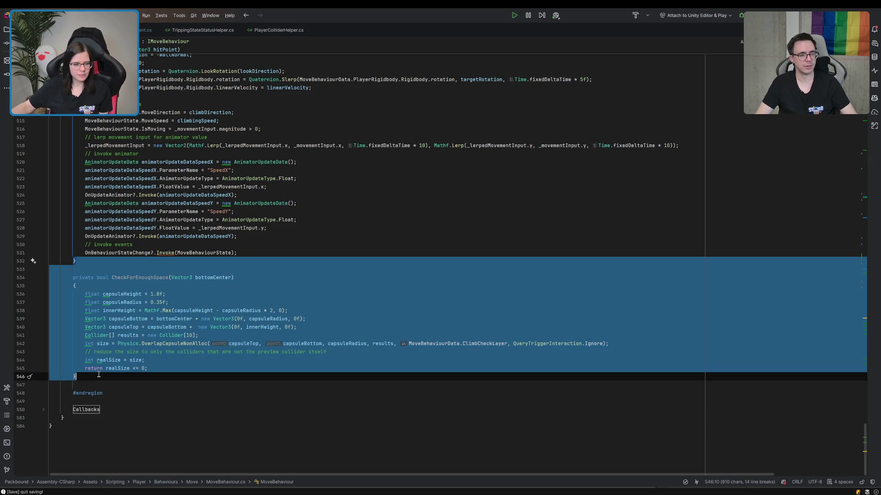
pyautogui.press('BackSpace')
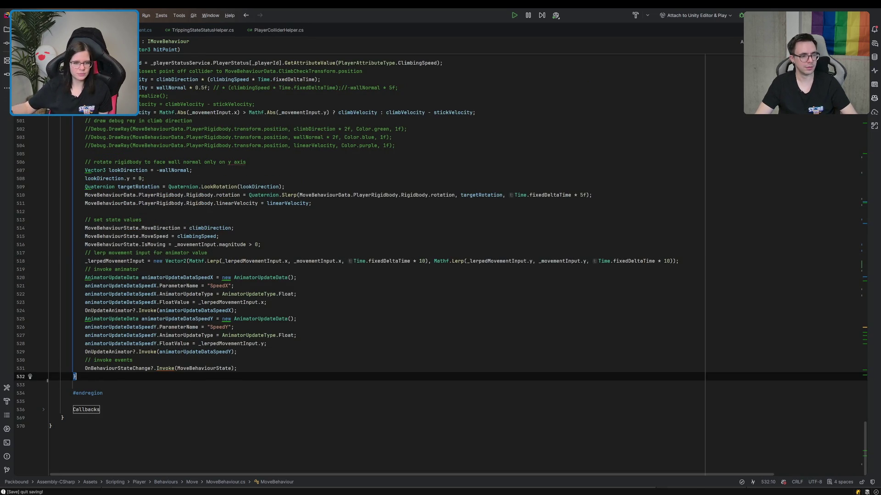
# Review the stickVelocity line 497 in the Climb method.
pyautogui.scroll(7, 101, 363)
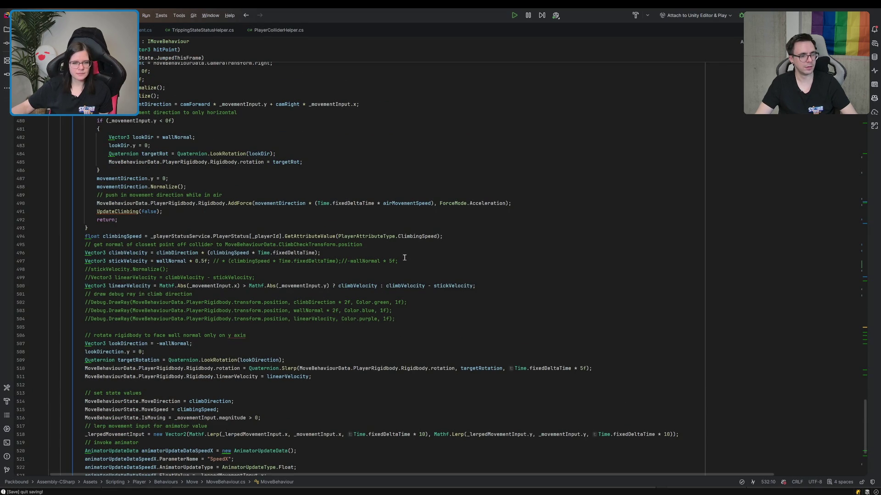
pyautogui.click(211, 262)
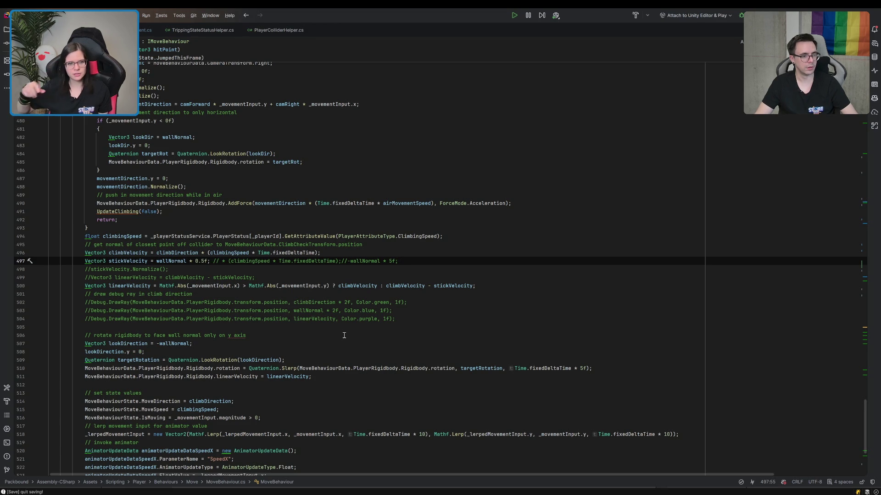
pyautogui.scroll(10, 344, 335)
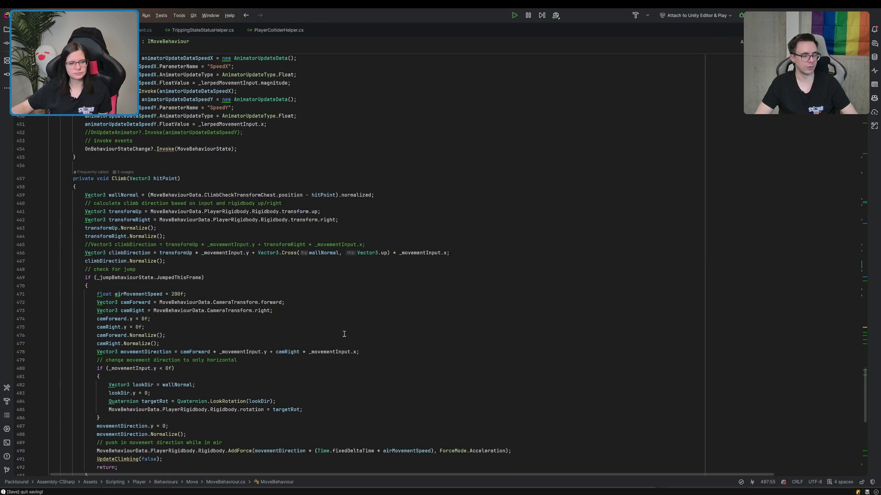
pyautogui.scroll(9, 344, 334)
pyautogui.scroll(20, 344, 334)
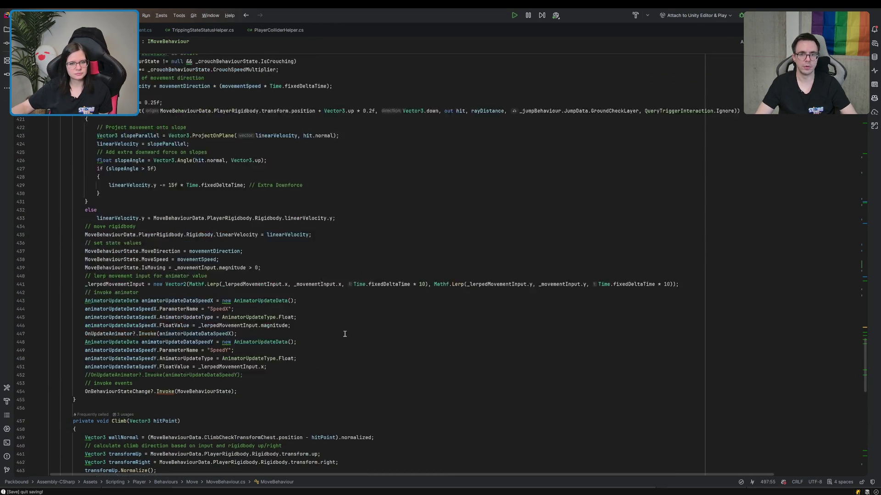
pyautogui.scroll(10, 345, 334)
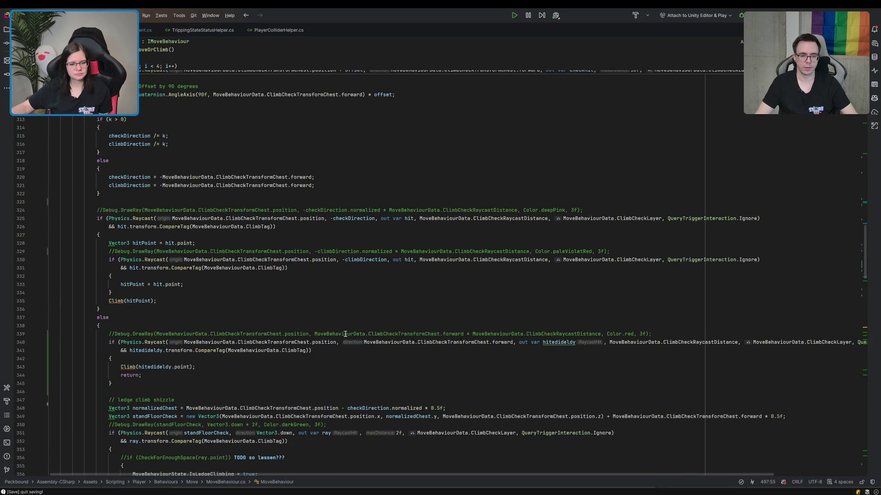
pyautogui.scroll(-6, 345, 334)
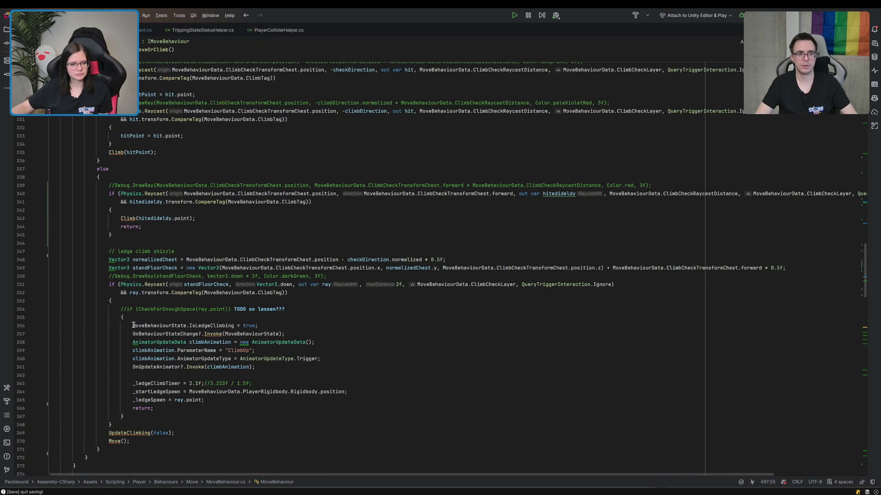
pyautogui.click(133, 326)
pyautogui.keyDown('shift'); pyautogui.click(162, 408); pyautogui.keyUp('shift')
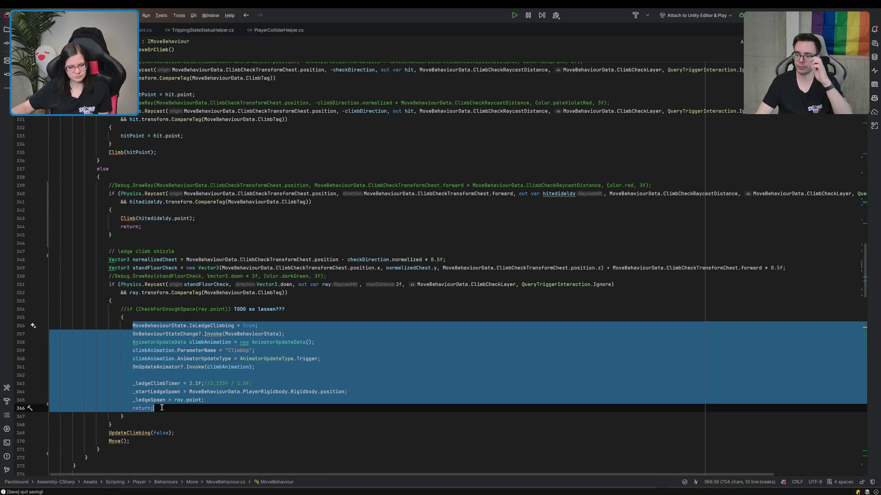
pyautogui.press('BackSpace')
pyautogui.moveTo(120, 309); pyautogui.dragTo(131, 331)
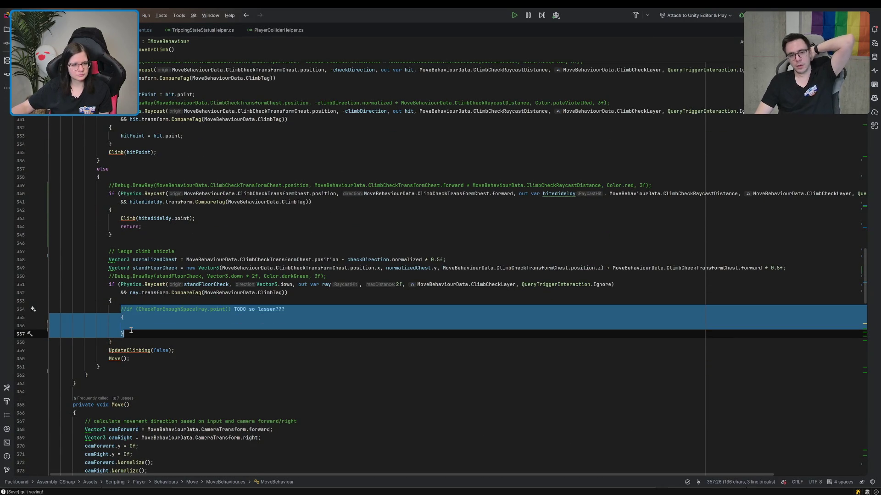
pyautogui.write('MoveBehaviourState.IsLedgeClimbing = true;                                             OnBehaviourStateChange?.Invoke(MoveBehaviourState);                                             AnimatorUpdateData climbAnimation = new AnimatorUpdateData();                                             climbAnimation.ParameterName = "ClimbUp";                                             climbAnimation.AnimatorUpdateType = AnimatorUpdateType.Trigger;                                             OnUpdateAnimator?.Invoke(climbAnimation);                                              _ledgeClimbTimer = 2.1f;//3.233f / 1.5f;                                             _startLedgeSpawn = MoveBehaviourData.PlayerRigidbody.Rigidbody.position;                                             _ledgeSpawn = ray.point;                                             return;')
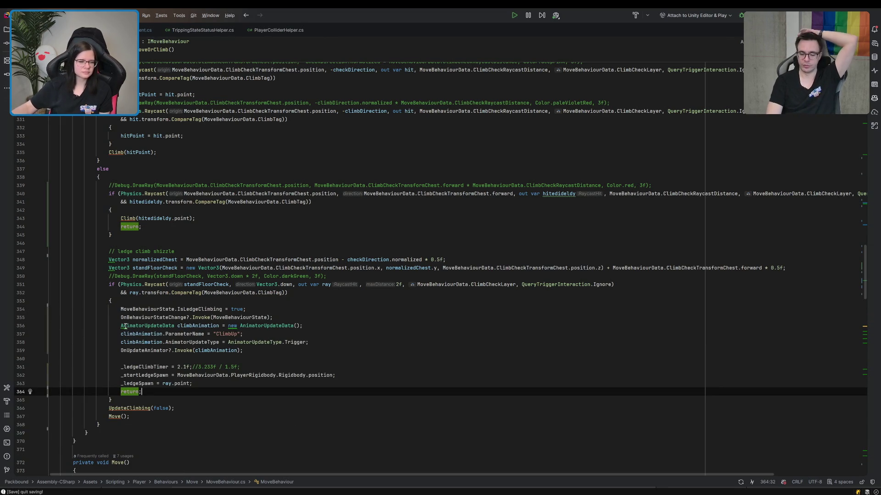
pyautogui.scroll(5, 125, 326)
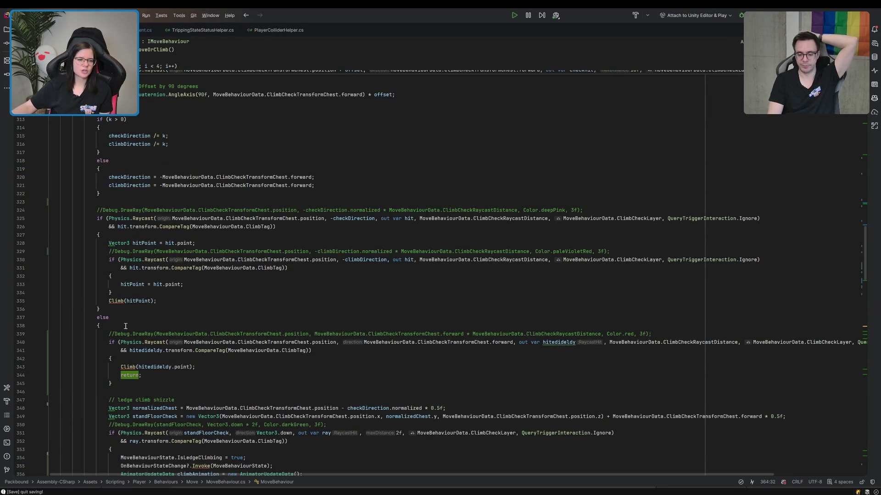
pyautogui.scroll(5, 125, 326)
pyautogui.scroll(4, 125, 326)
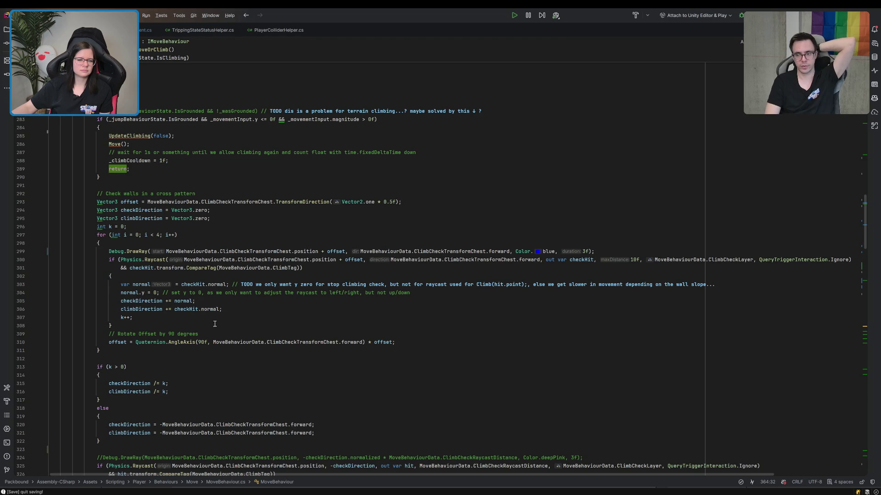
# Remove 'TODO' from the wall-normal comment and delete commented-out lines 220–224.
pyautogui.click(260, 285)
pyautogui.press('BackSpace')
pyautogui.press('BackSpace')
pyautogui.press('BackSpace')
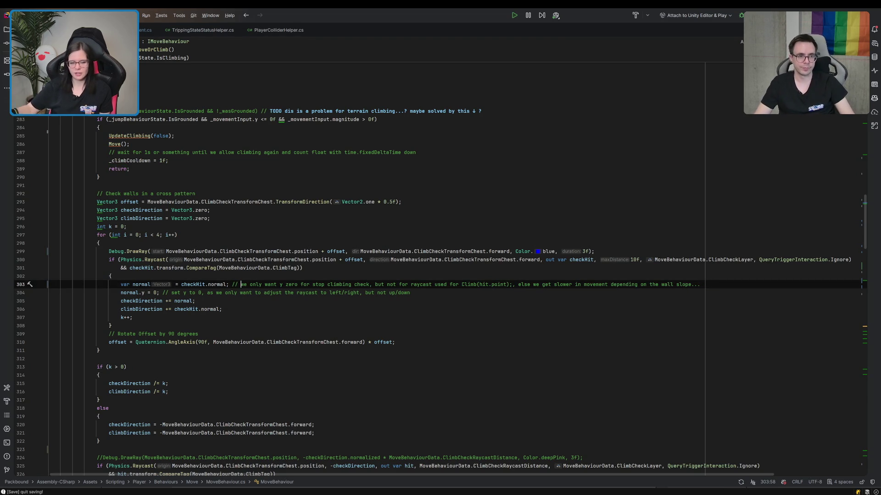
pyautogui.scroll(15, 240, 307)
pyautogui.scroll(13, 239, 306)
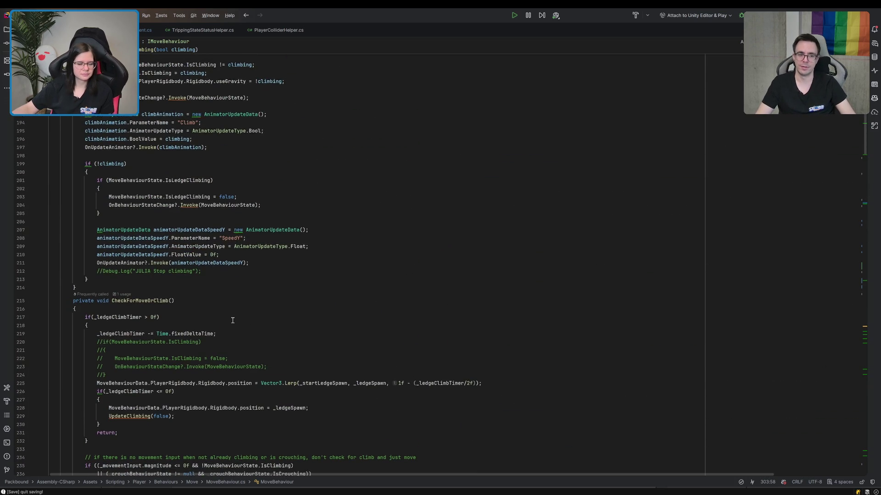
pyautogui.scroll(-7, 233, 320)
pyautogui.click(236, 160)
pyautogui.keyDown('shift'); pyautogui.click(146, 201); pyautogui.keyUp('shift')
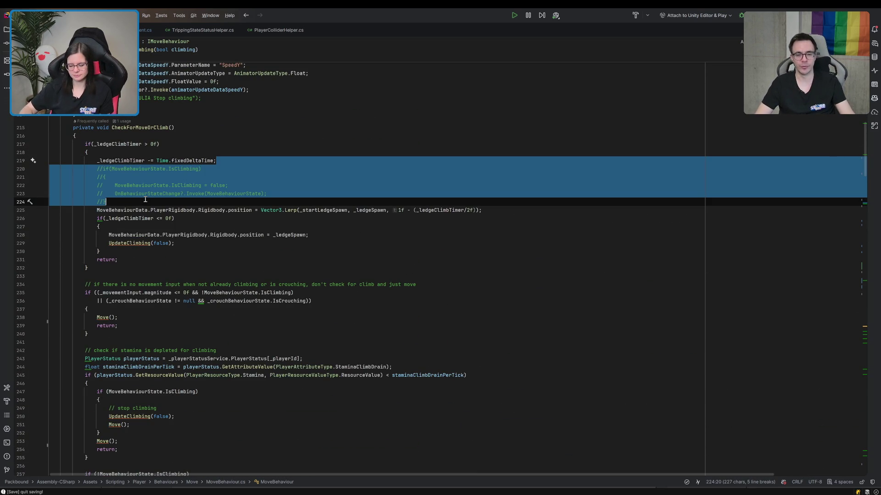
pyautogui.press('BackSpace')
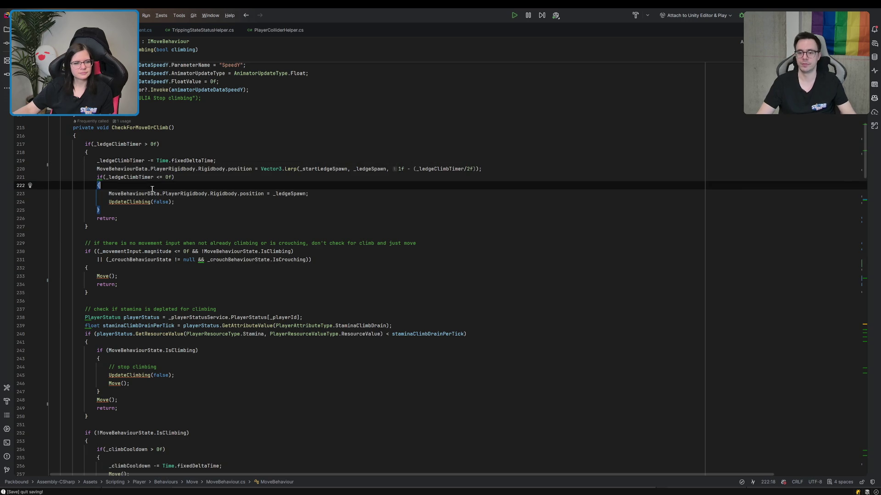
# Delete the commented-out grounded check on line 277.
pyautogui.click(152, 187)
pyautogui.scroll(-6, 147, 198)
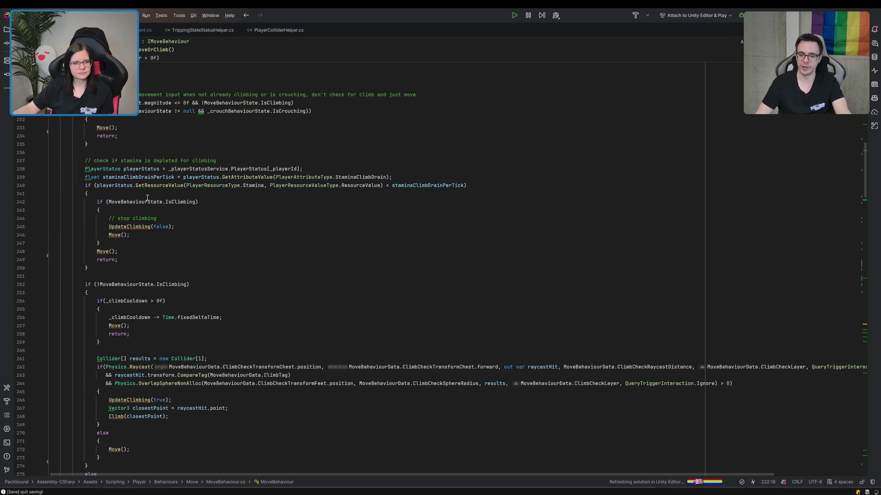
pyautogui.scroll(-8, 146, 199)
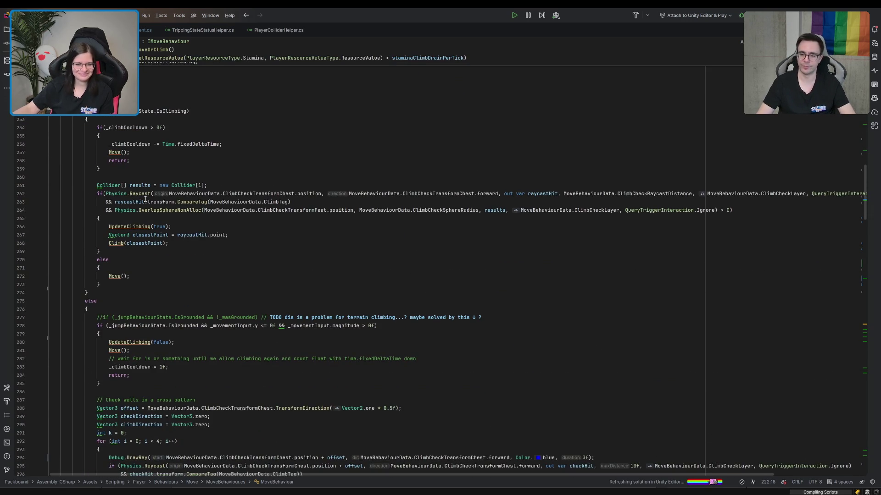
pyautogui.scroll(-6, 145, 200)
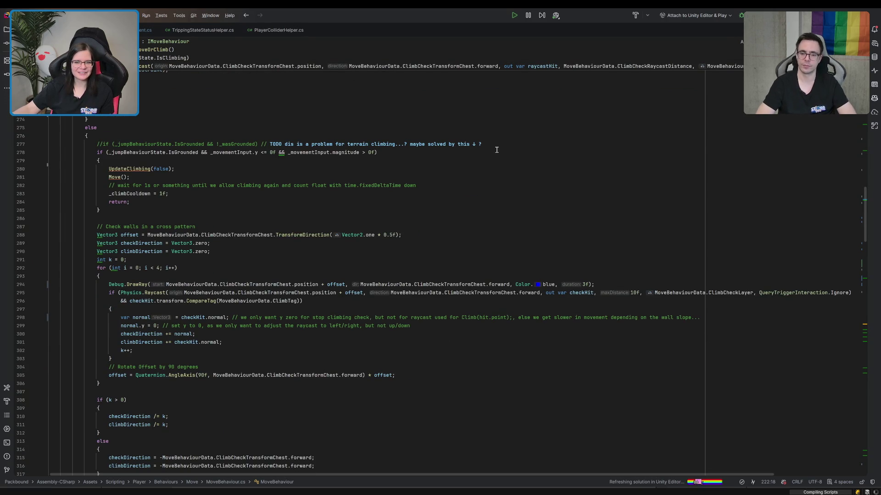
pyautogui.moveTo(497, 146); pyautogui.dragTo(497, 139)
pyautogui.press('BackSpace')
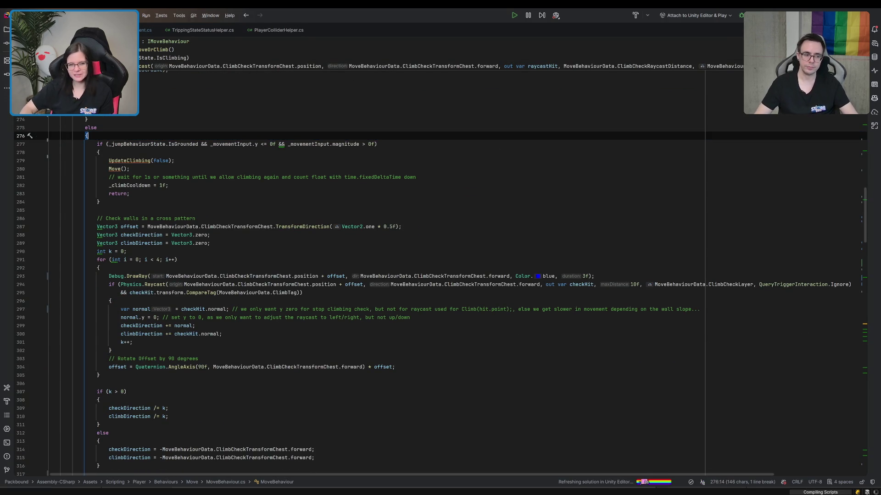
pyautogui.scroll(-7, 245, 241)
pyautogui.scroll(-20, 245, 241)
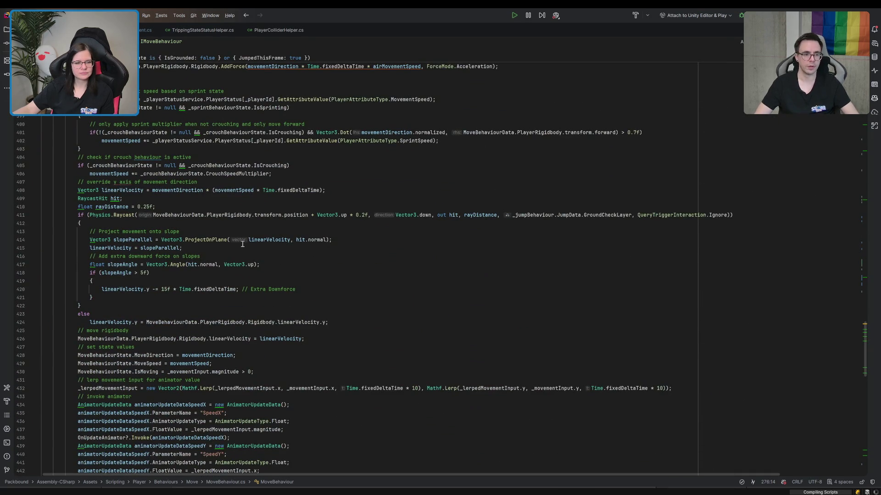
pyautogui.scroll(-13, 242, 244)
pyautogui.scroll(-15, 241, 244)
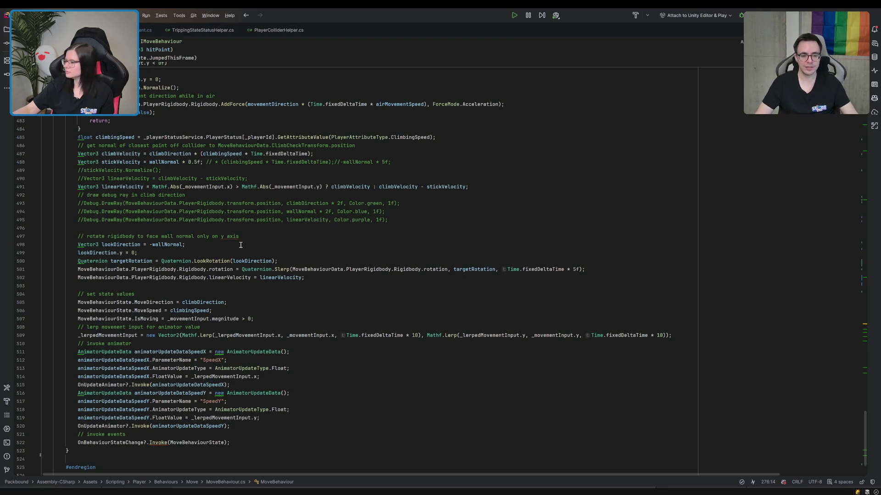
pyautogui.scroll(20, 241, 245)
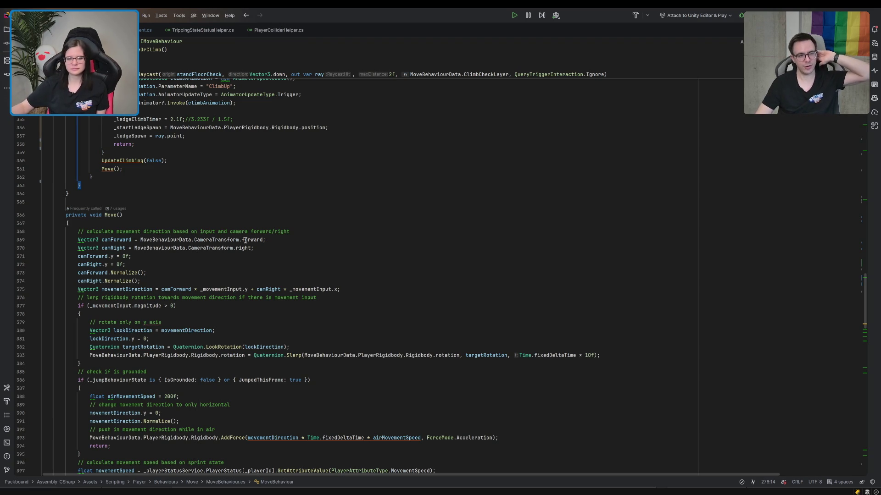
pyautogui.scroll(10, 252, 190)
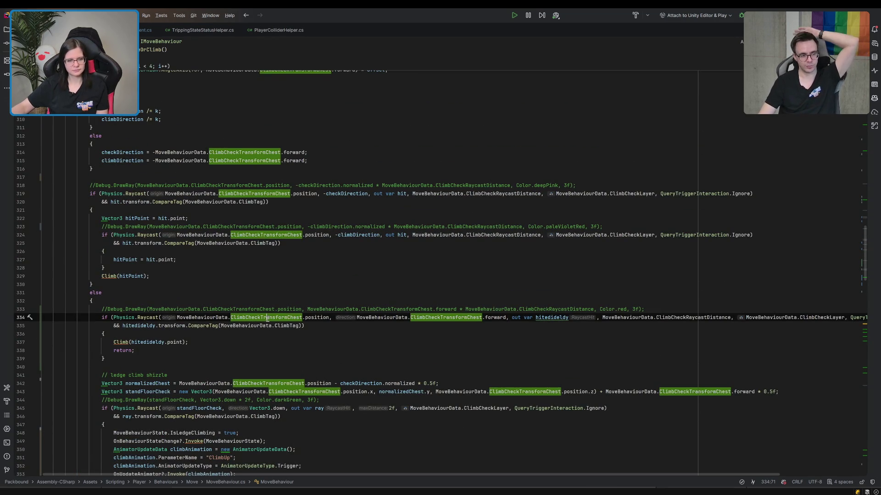
pyautogui.scroll(8, 267, 317)
pyautogui.scroll(3, 268, 318)
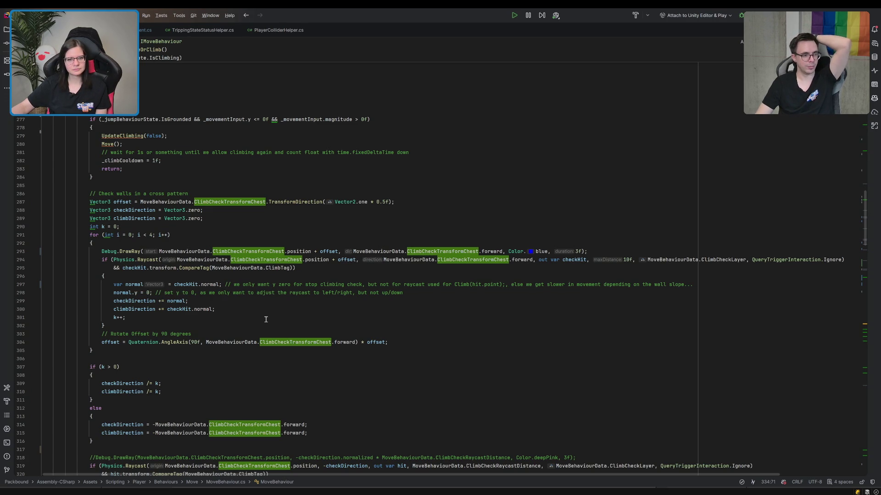
pyautogui.scroll(20, 450, 124)
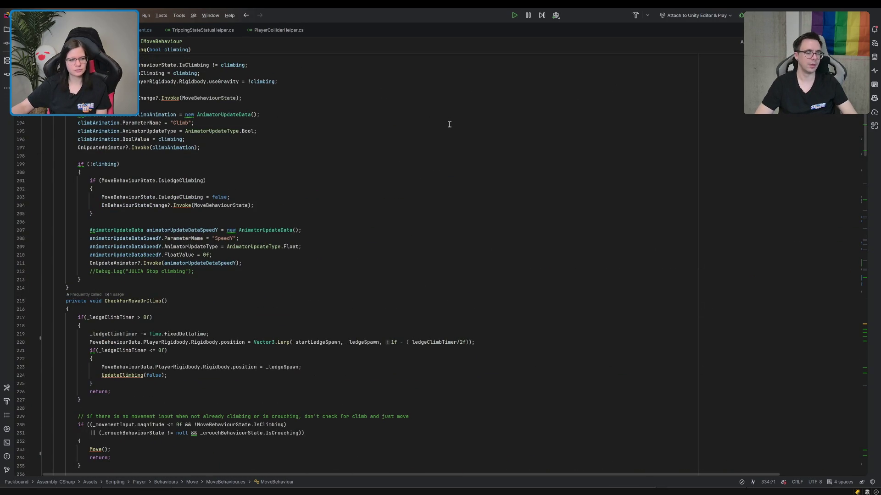
pyautogui.scroll(3, 449, 125)
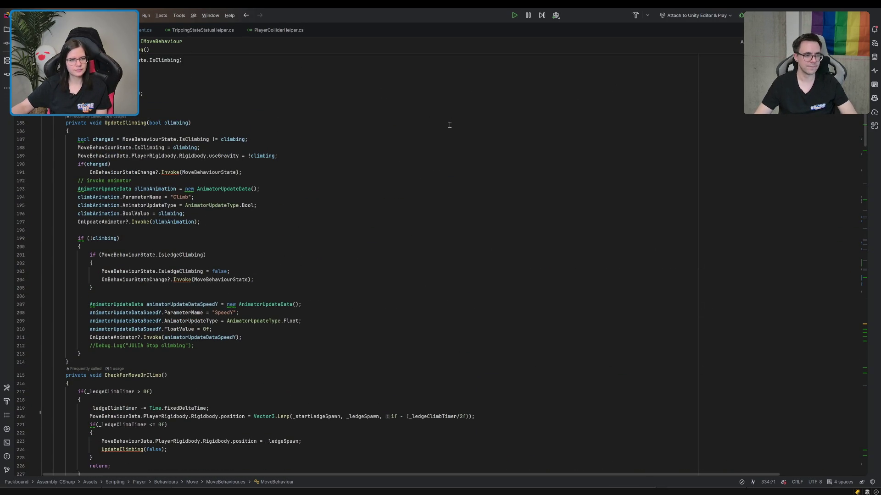
pyautogui.scroll(14, 449, 125)
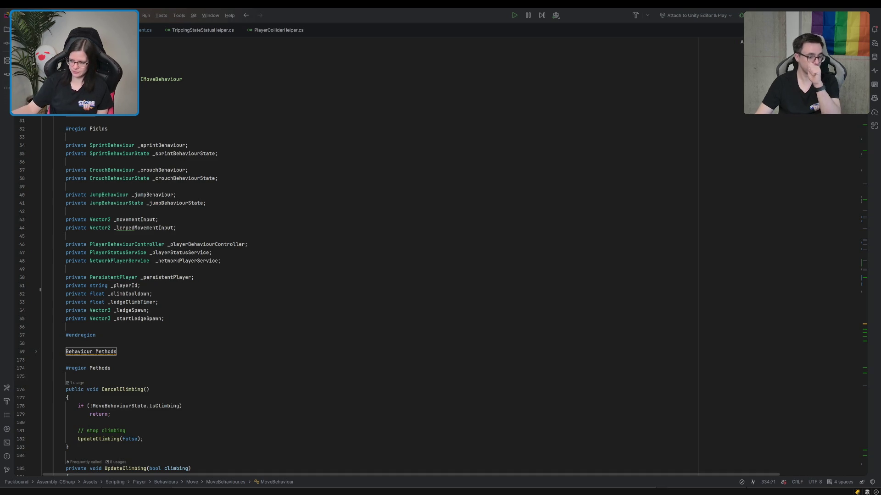
# Switch from MoveBehaviour.cs to DeathStateStatusHelper.cs with the Ctrl+Tab recent-files switcher.
pyautogui.click(376, 352)
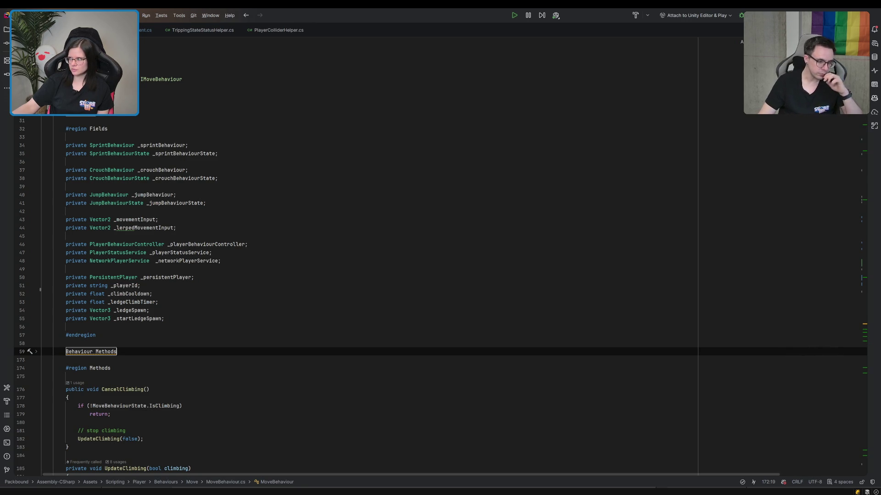
pyautogui.click(617, 237)
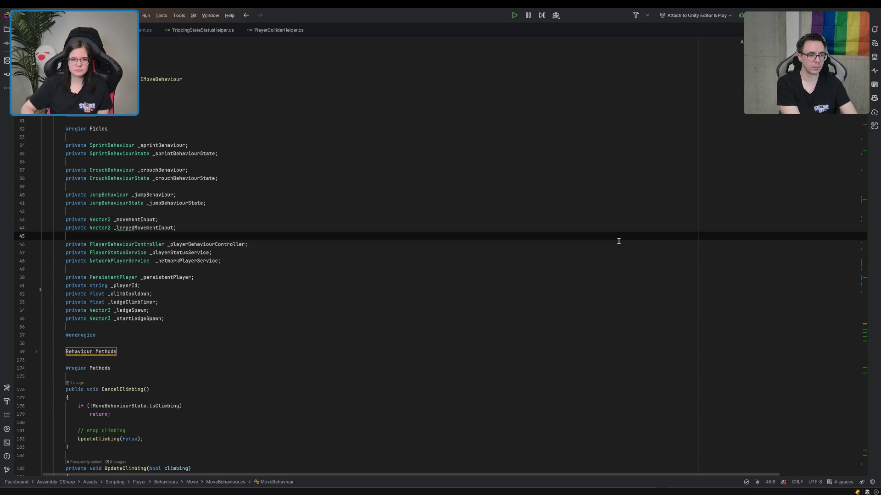
pyautogui.hotkey('ctrl', 'Tab')
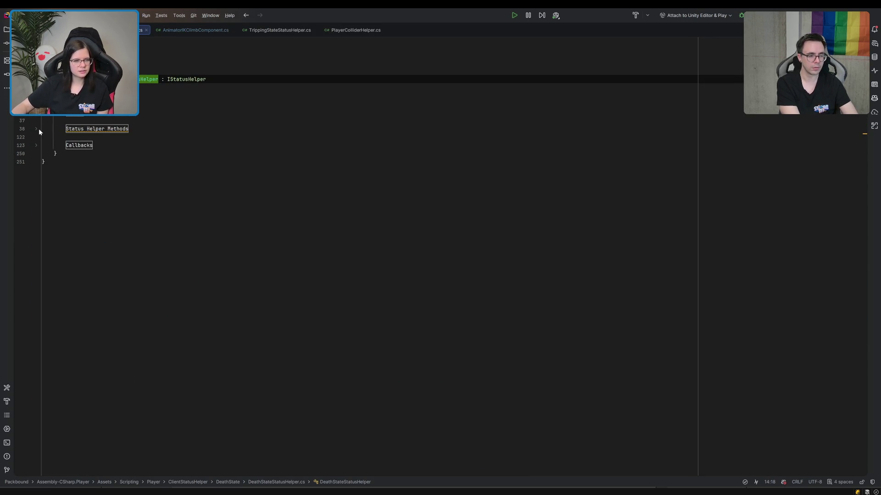
# Unfold and read through the Status Helper Methods region of DeathStateStatusHelper.cs.
pyautogui.click(37, 129)
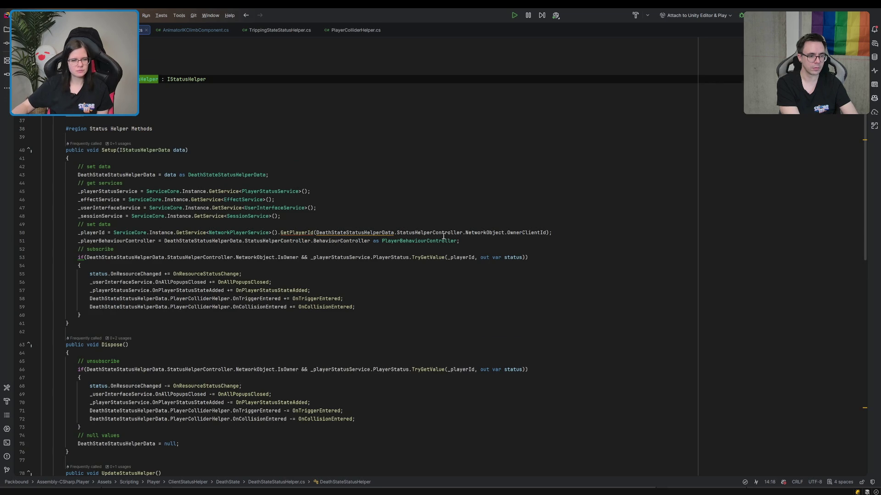
pyautogui.scroll(-5, 444, 236)
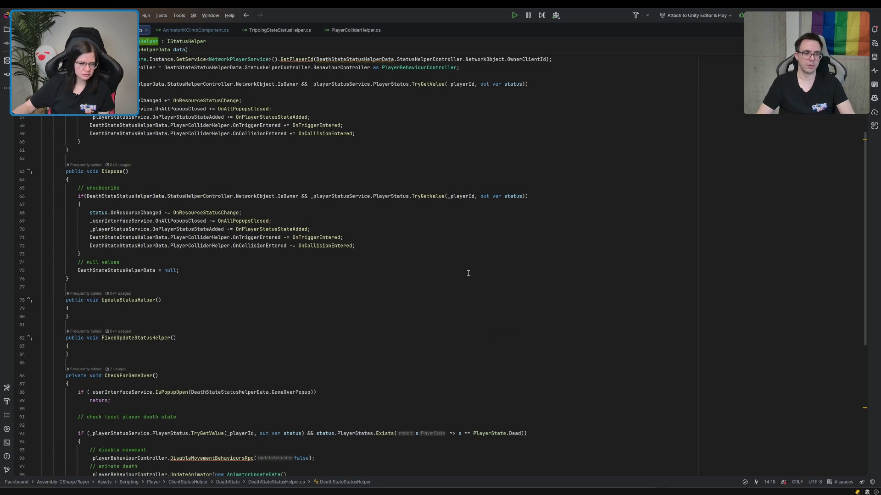
pyautogui.scroll(-5, 468, 273)
pyautogui.scroll(5, 468, 273)
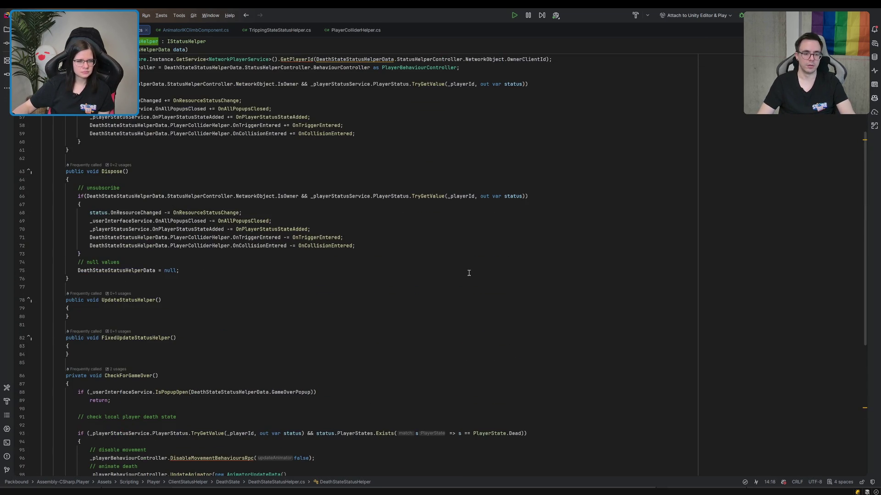
pyautogui.scroll(4, 468, 273)
pyautogui.scroll(-11, 468, 274)
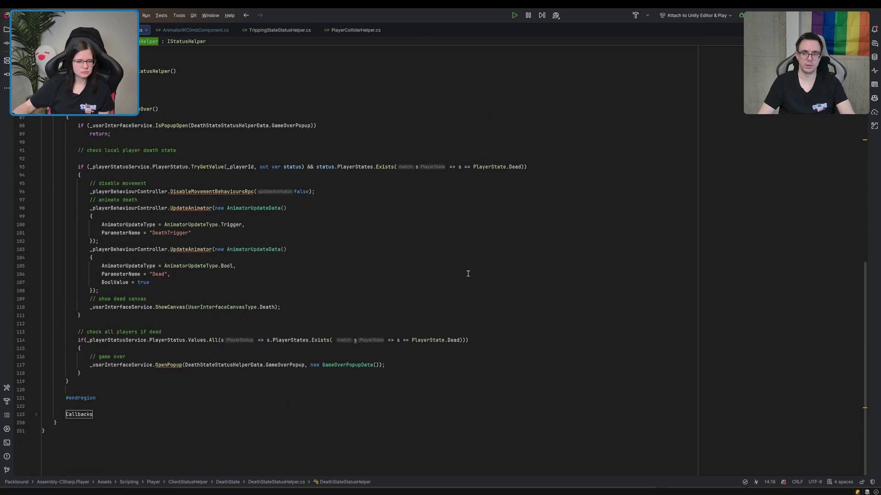
# Unfold the Callbacks region, review OnResourceStatusChange, and return to MoveBehaviour.cs.
pyautogui.click(35, 415)
pyautogui.scroll(-8, 311, 368)
pyautogui.scroll(-7, 311, 368)
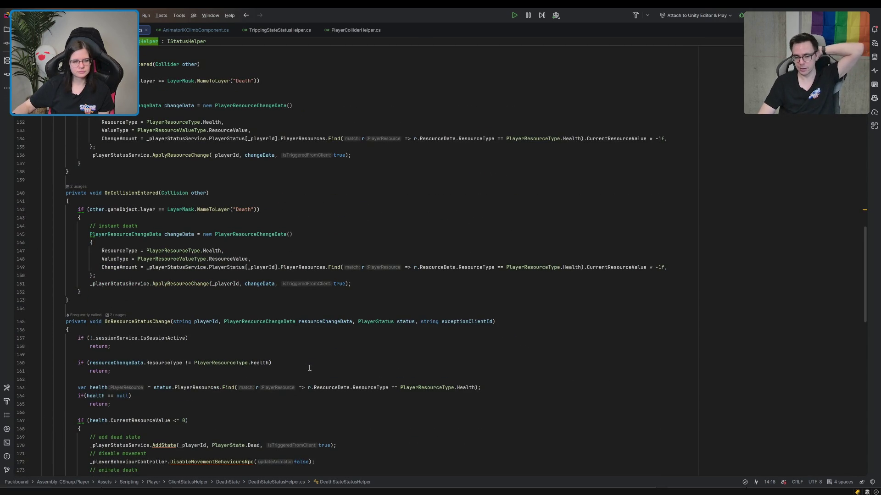
pyautogui.scroll(-8, 310, 367)
pyautogui.scroll(-8, 306, 368)
pyautogui.scroll(8, 305, 368)
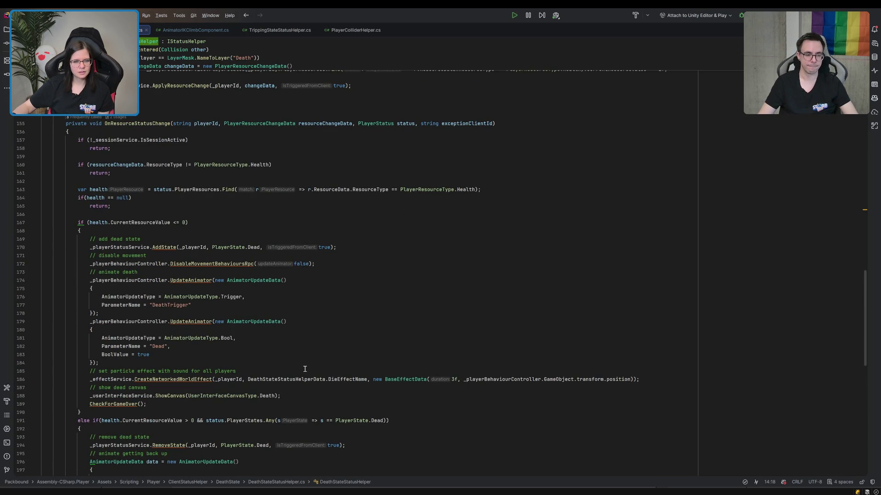
pyautogui.keyDown('ctrl'); pyautogui.click(224, 263); pyautogui.keyUp('ctrl')
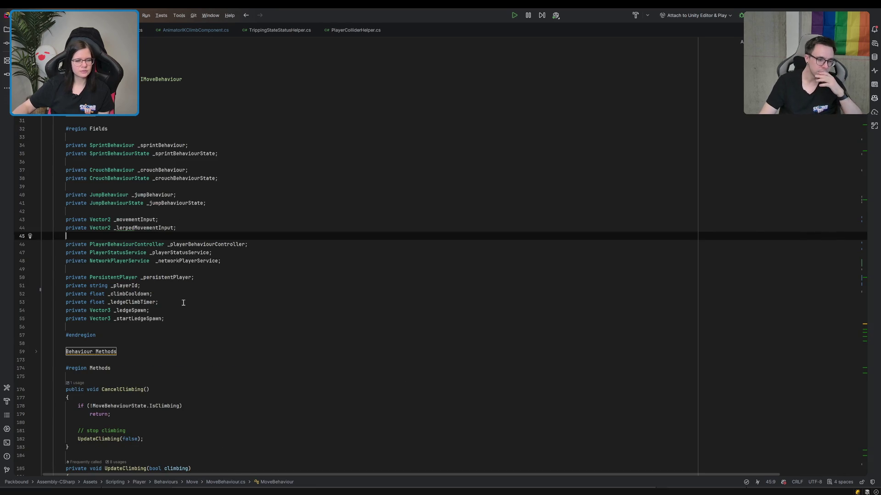
# Unfold Behaviour Methods and add a blank line after the movement input reset on line 88.
pyautogui.scroll(-6, 182, 303)
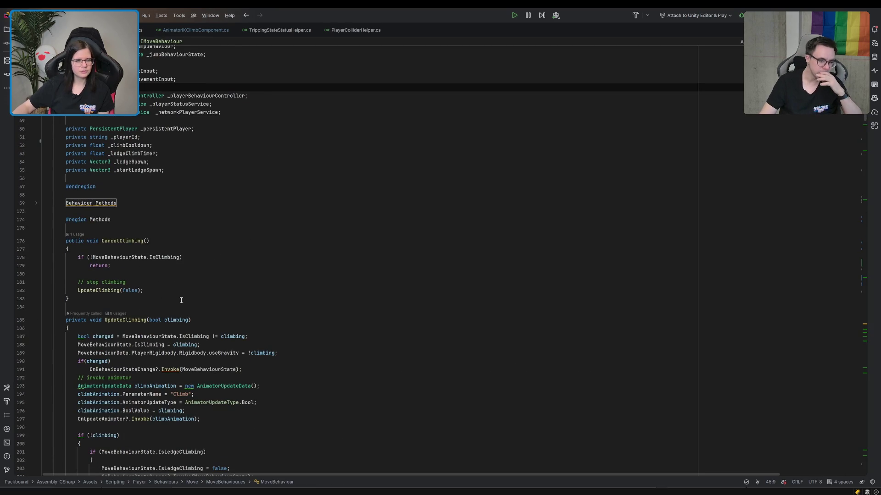
pyautogui.click(35, 204)
pyautogui.scroll(-13, 149, 220)
pyautogui.scroll(6, 153, 219)
pyautogui.click(143, 211)
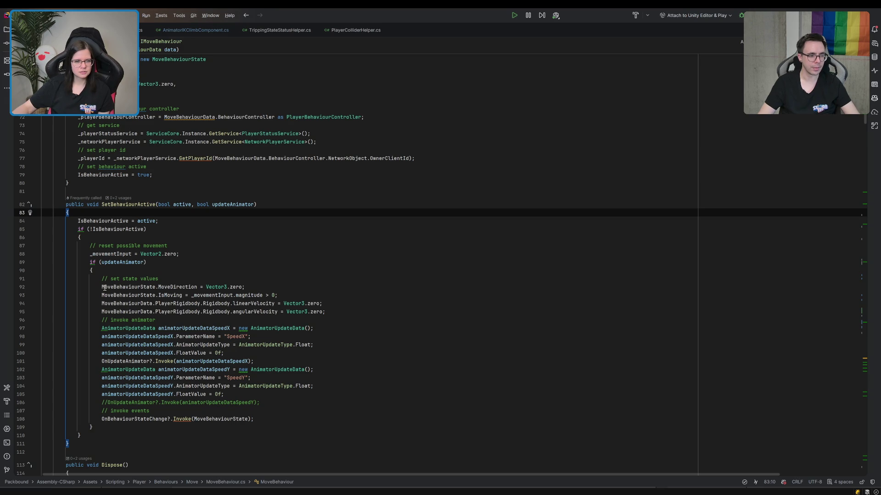
pyautogui.click(210, 249)
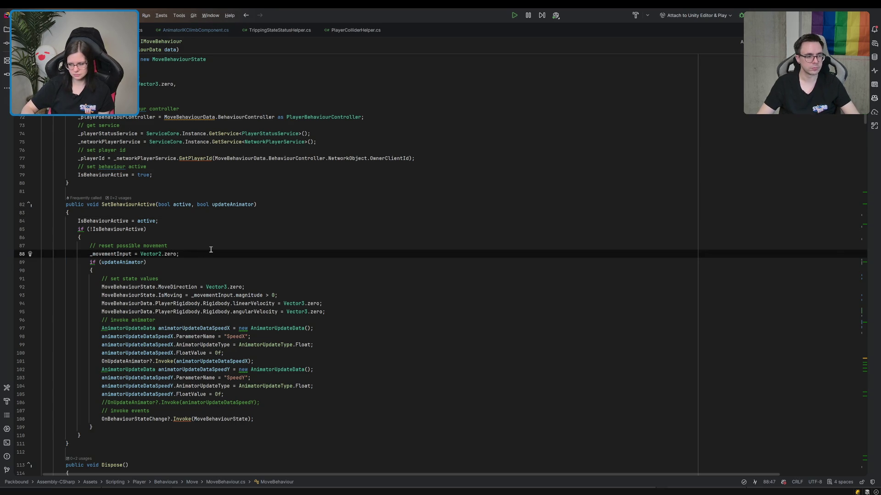
pyautogui.press('Return')
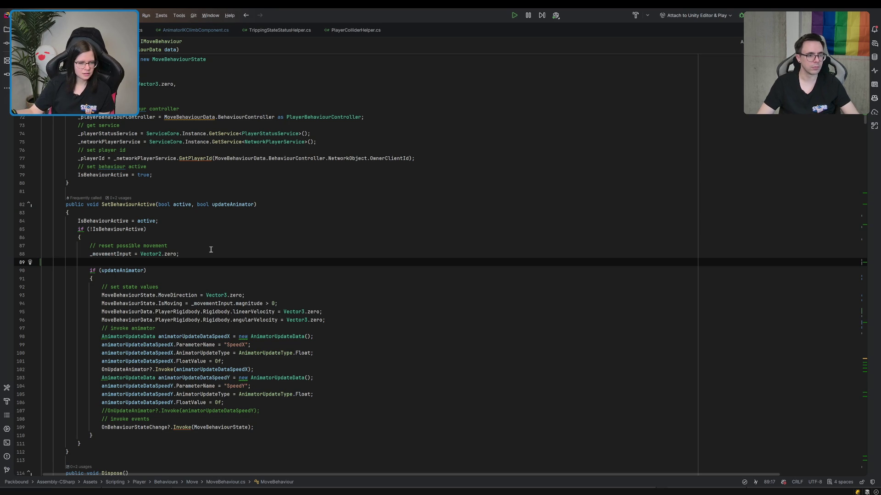
# Move the invoke-events lines out of the updateAnimator block to after its closing brace.
pyautogui.moveTo(269, 411); pyautogui.dragTo(282, 428)
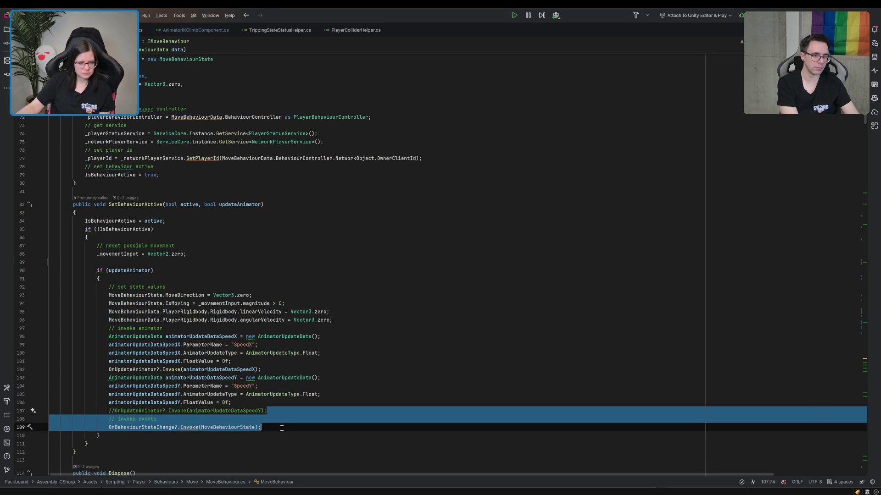
pyautogui.press('BackSpace')
pyautogui.click(146, 420)
pyautogui.write('// invoke events             OnBehaviourStateChange?.Invoke(MoveBehaviourState);')
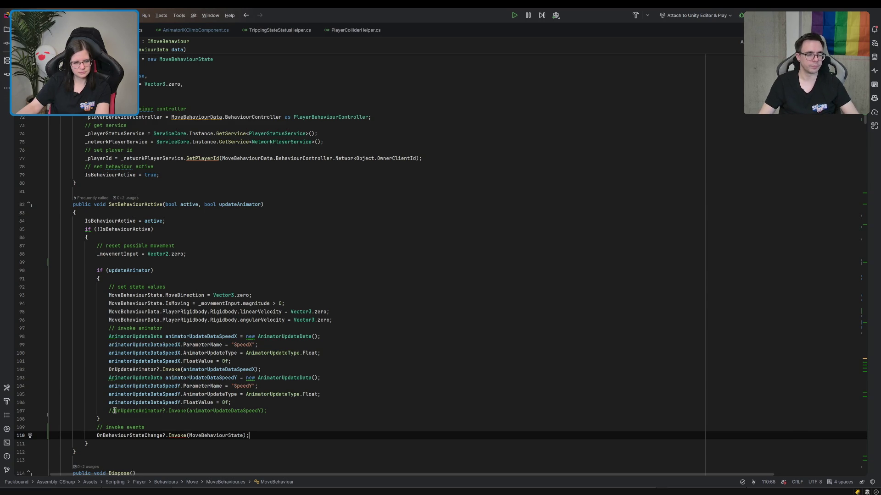
# Add UpdateClimbing(false); on a new line after the movement reset in SetBehaviourActive.
pyautogui.scroll(-8, 115, 410)
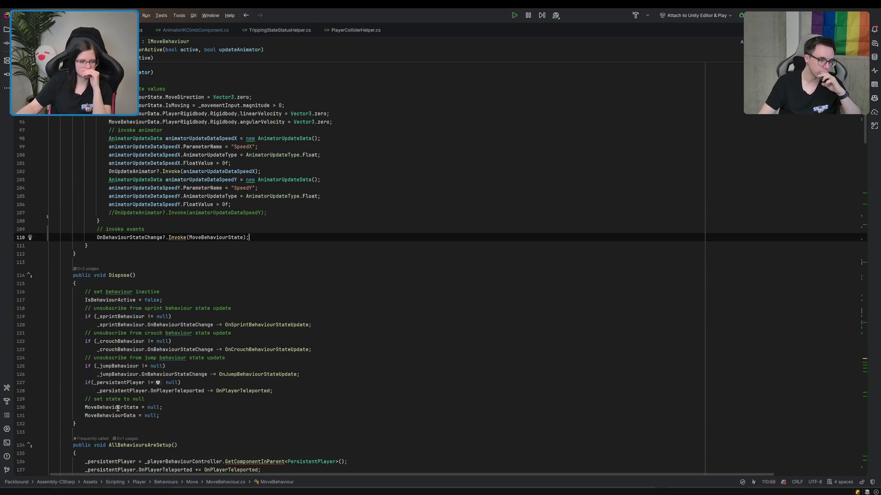
pyautogui.scroll(-20, 117, 407)
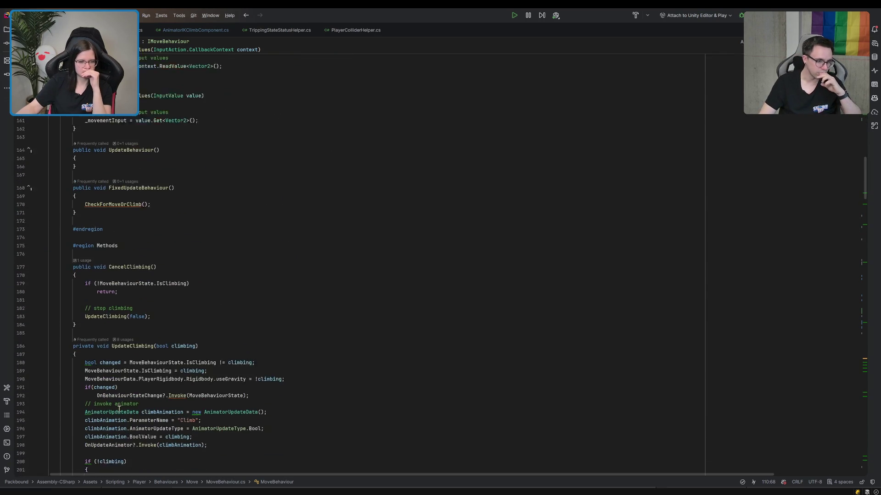
pyautogui.scroll(-7, 118, 408)
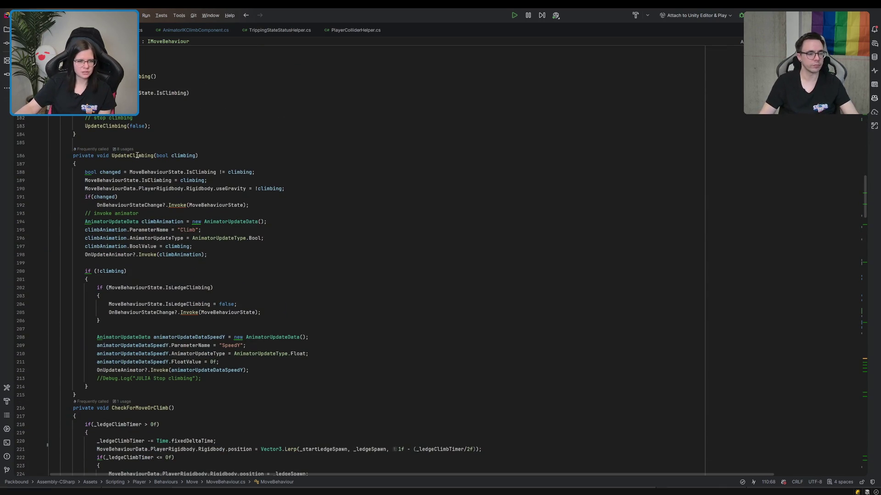
pyautogui.doubleClick(137, 156)
pyautogui.hotkey('ctrl', 'c')
pyautogui.scroll(20, 168, 242)
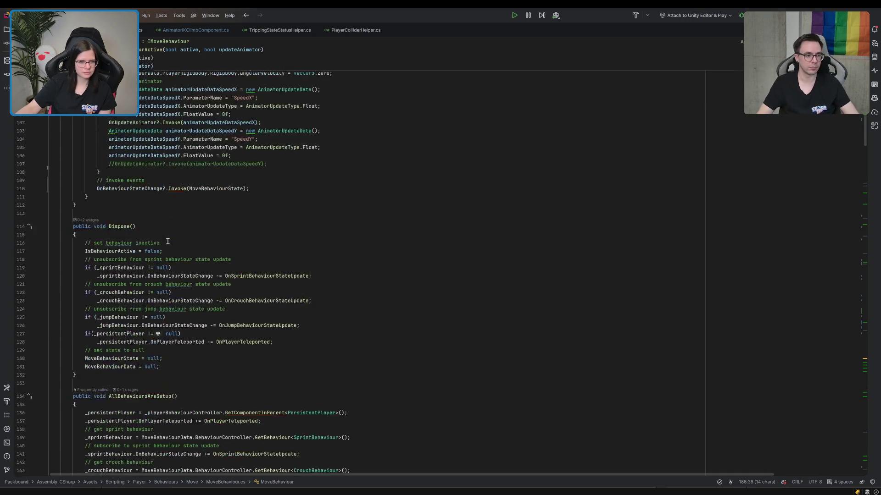
pyautogui.scroll(5, 168, 242)
pyautogui.click(183, 130)
pyautogui.press('Return')
pyautogui.hotkey('ctrl', 'v')
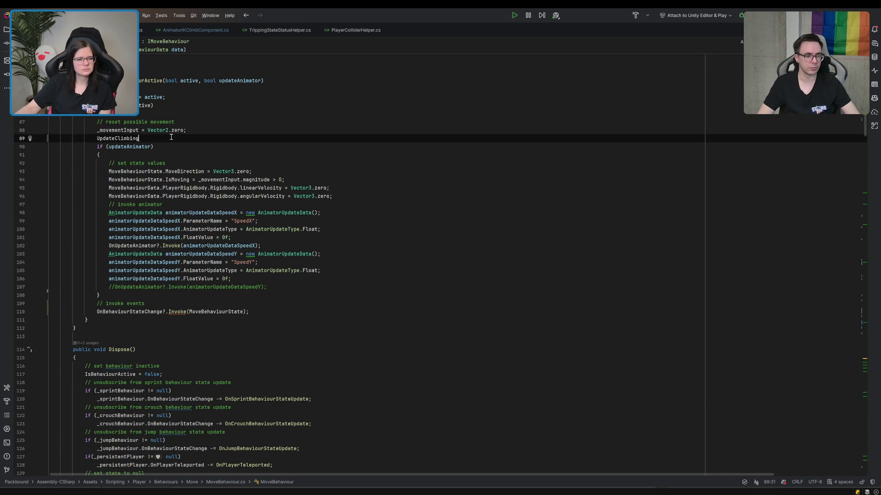
pyautogui.write('(false')
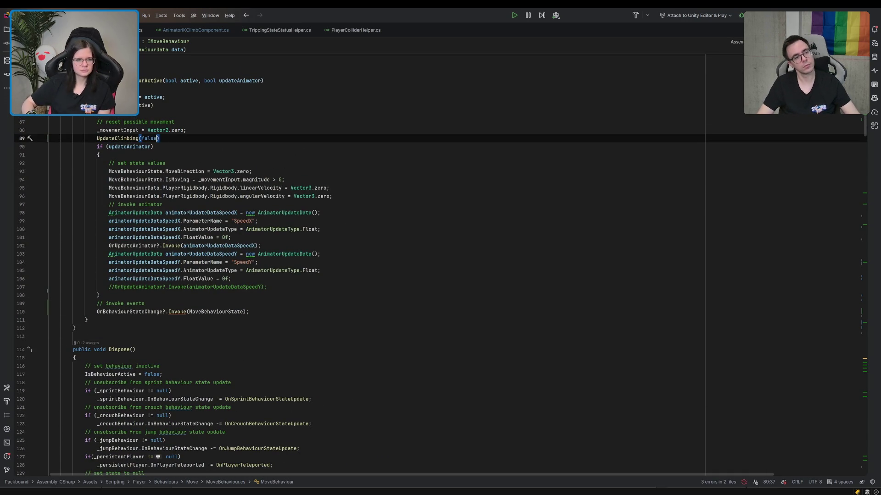
pyautogui.write(');')
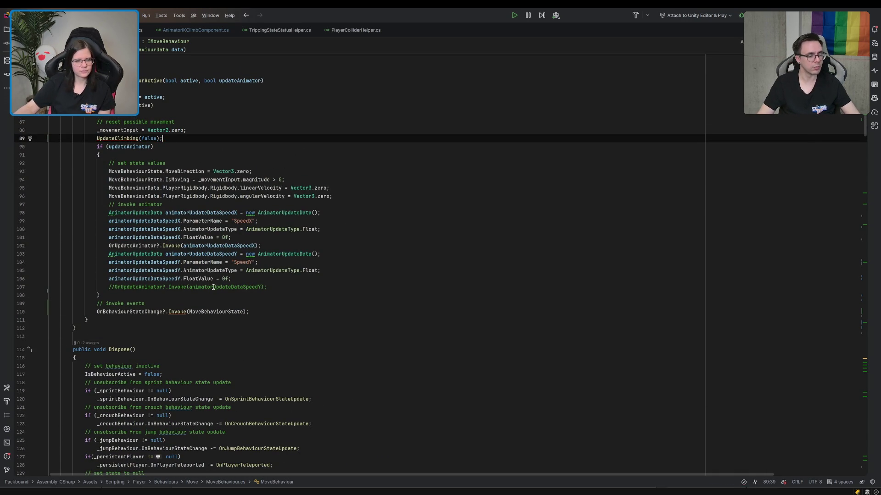
# Move the invoke-events lines back inside the if block.
pyautogui.moveTo(177, 292); pyautogui.dragTo(255, 311)
pyautogui.hotkey('ctrl', 'x')
pyautogui.click(282, 287)
pyautogui.hotkey('ctrl', 'v')
# Check the climb animator invoke line, then switch to the Unity Editor.
pyautogui.scroll(-15, 284, 288)
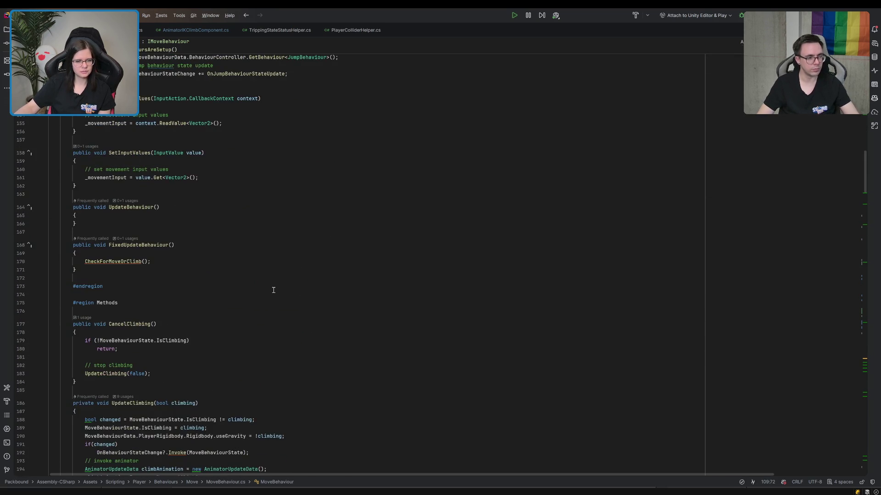
pyautogui.scroll(-1, 273, 291)
pyautogui.scroll(-5, 274, 290)
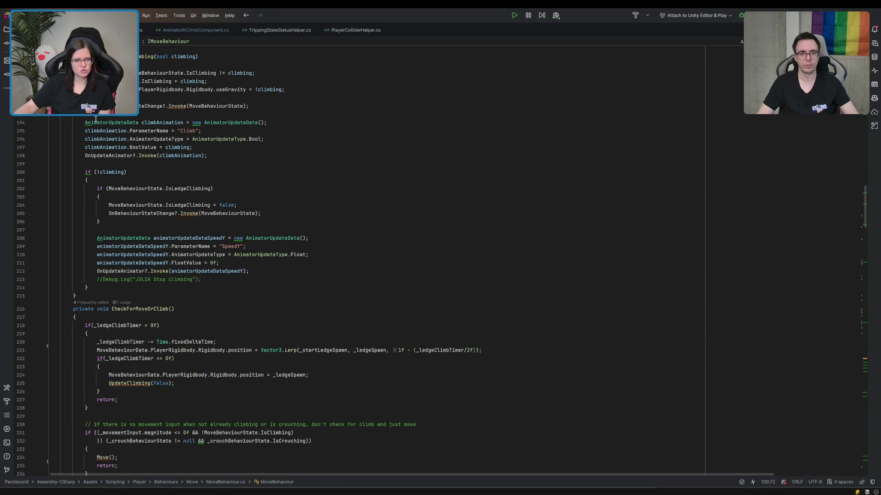
pyautogui.click(417, 155)
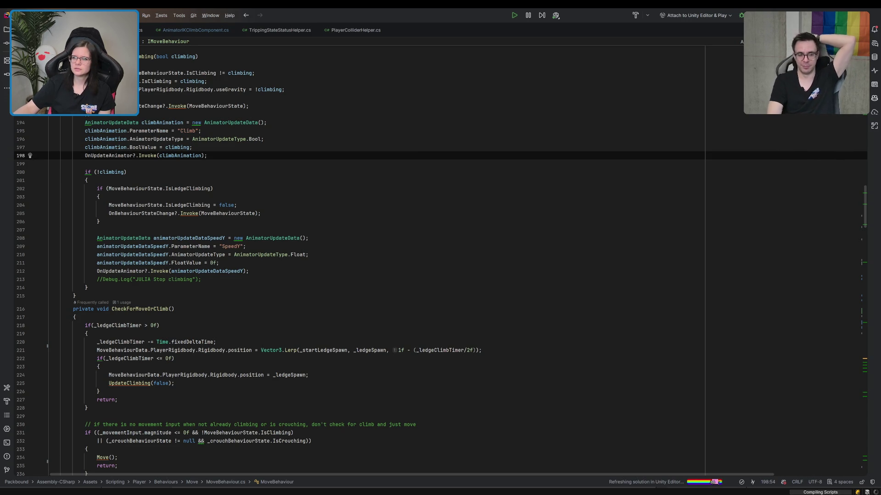
pyautogui.hotkey('alt', 'Tab')
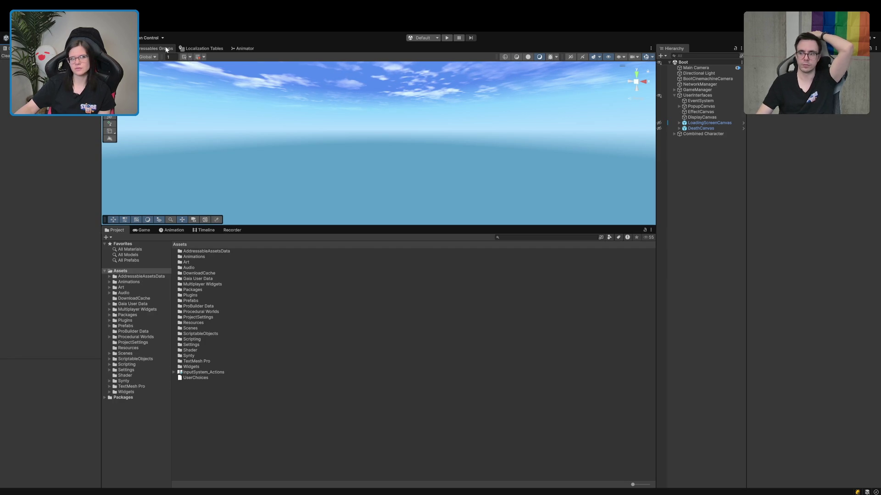
# Open Addressables Groups, collapse PlayerStatusAttribute, and start play mode.
pyautogui.click(166, 49)
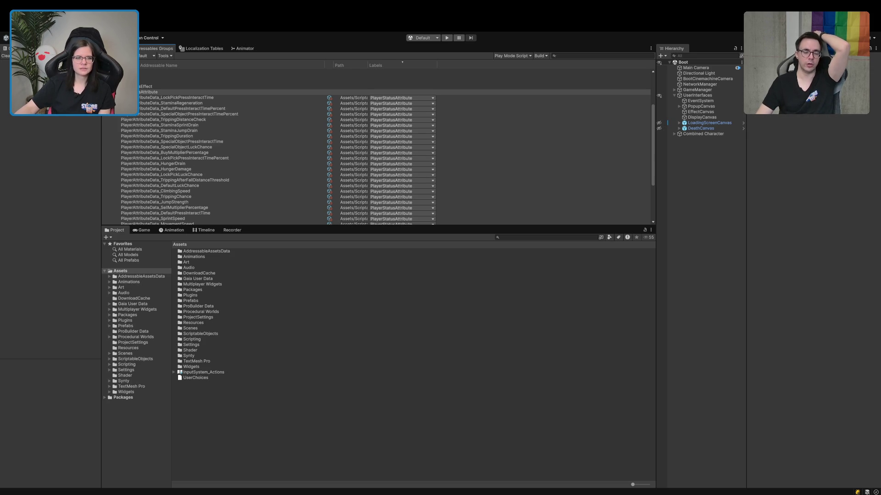
pyautogui.press('Left')
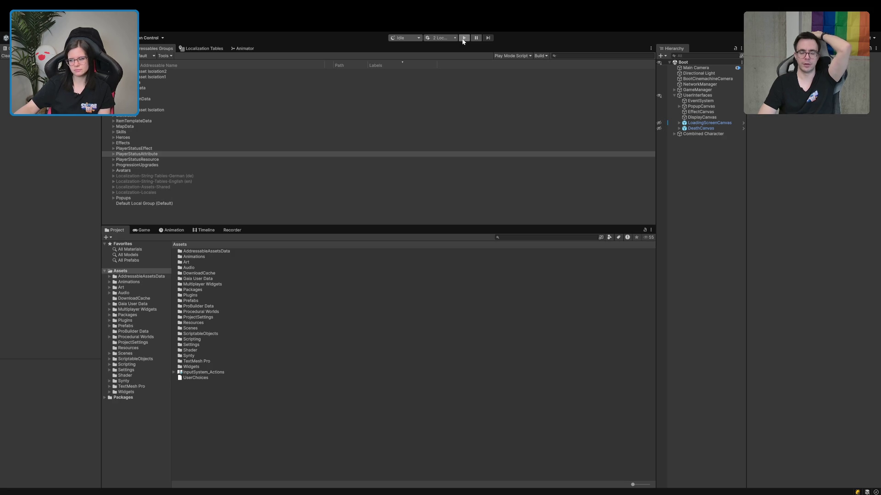
pyautogui.click(464, 38)
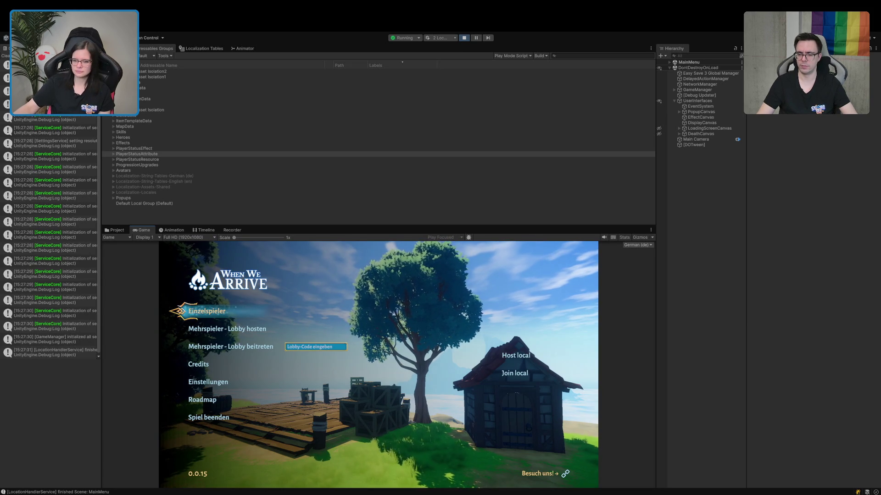
# Join a local game, walk through the tavern to the portal, then stop and restart play mode.
pyautogui.click(509, 375)
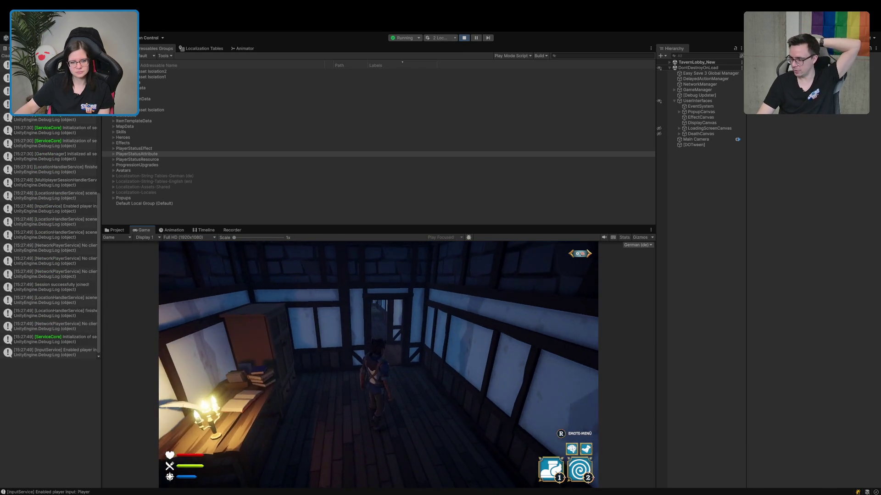
pyautogui.press('w')
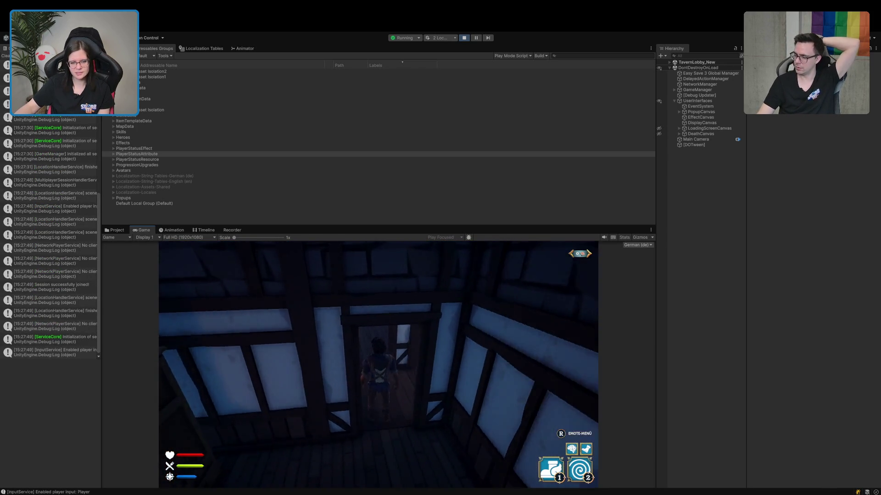
pyautogui.press('w')
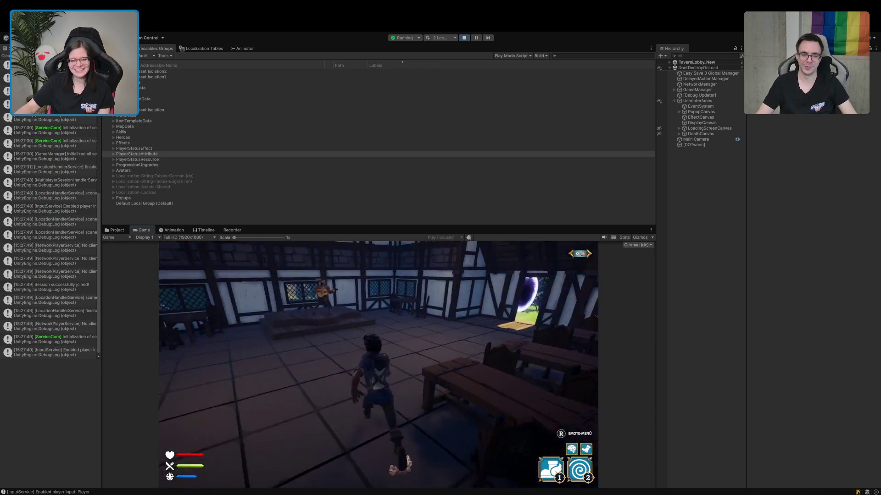
pyautogui.press('w')
pyautogui.press('w')
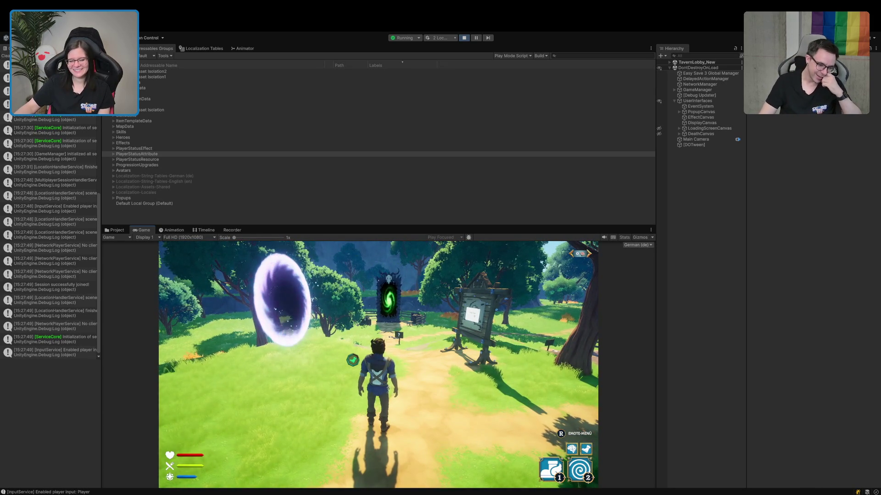
pyautogui.click(464, 38)
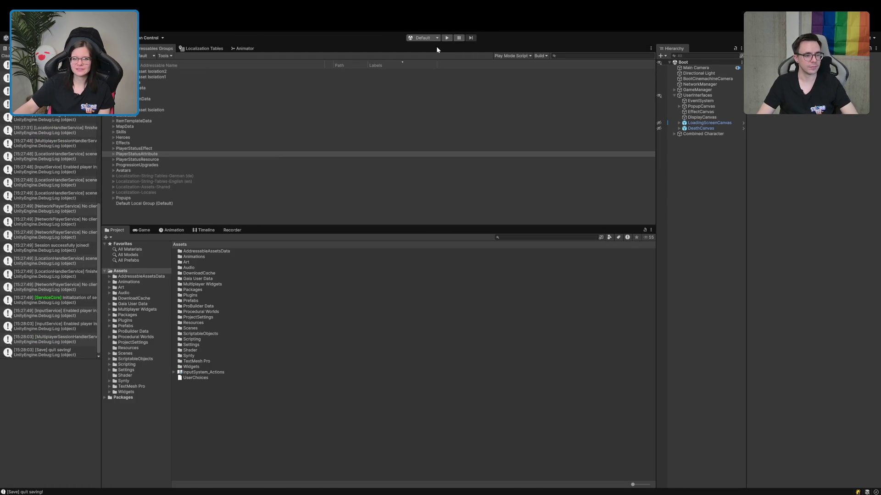
pyautogui.click(447, 38)
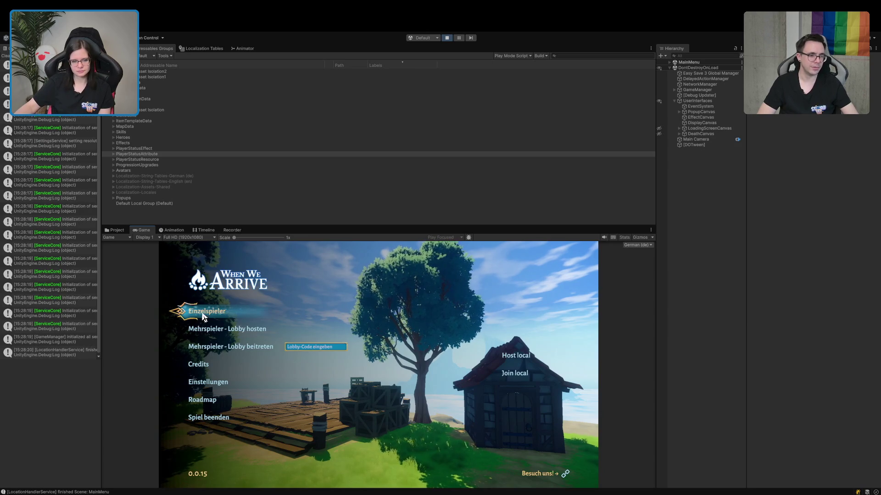
# Start a singleplayer game, walk out of the tavern through the purple portal, and run toward the white walls.
pyautogui.click(203, 315)
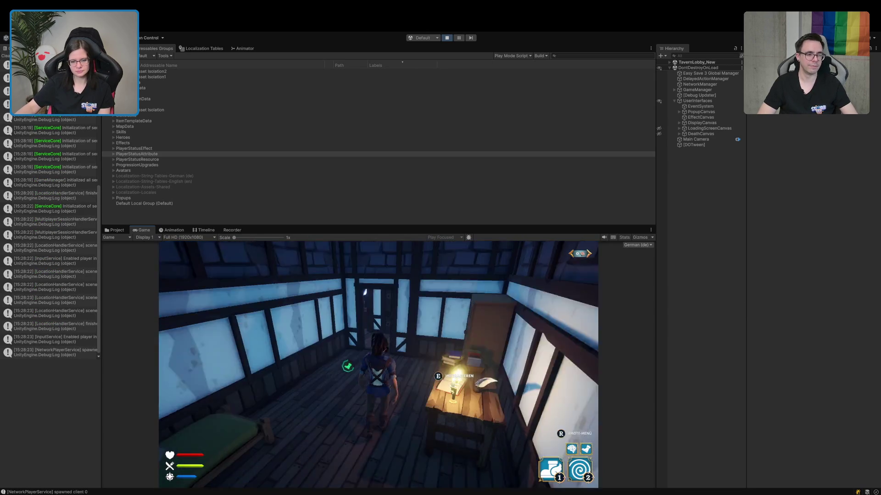
pyautogui.press('w')
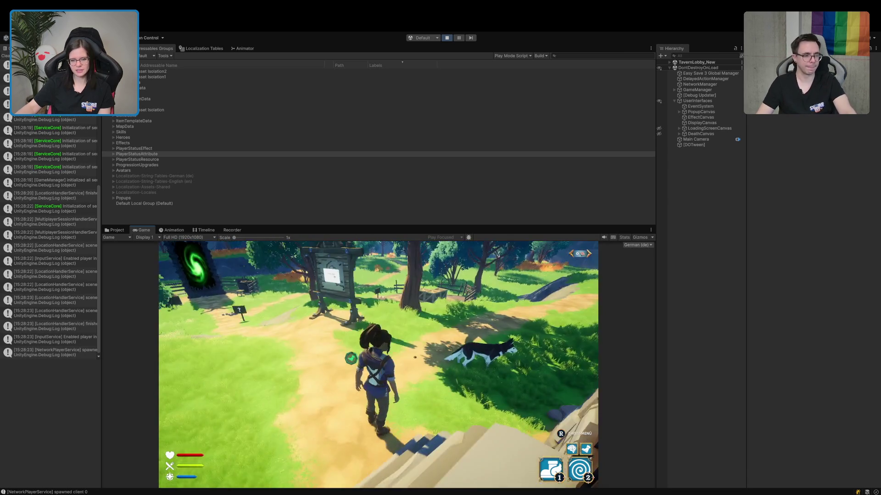
pyautogui.press('w')
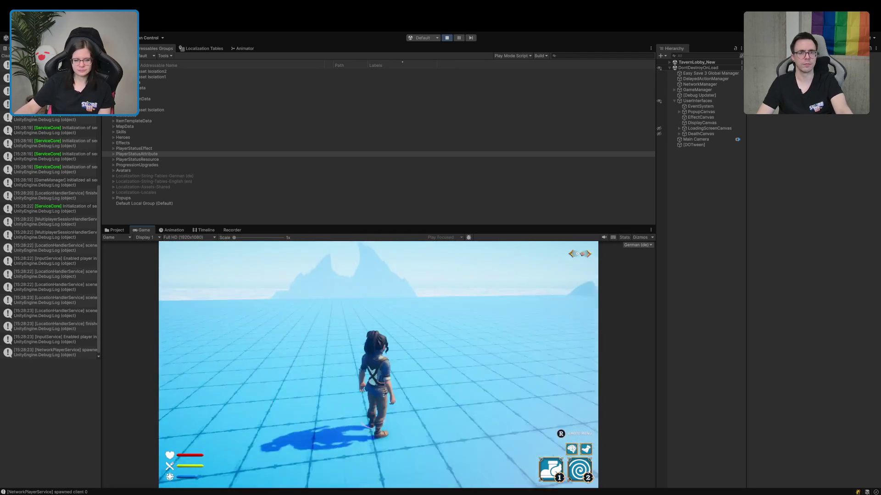
pyautogui.press('w')
pyautogui.press('w')
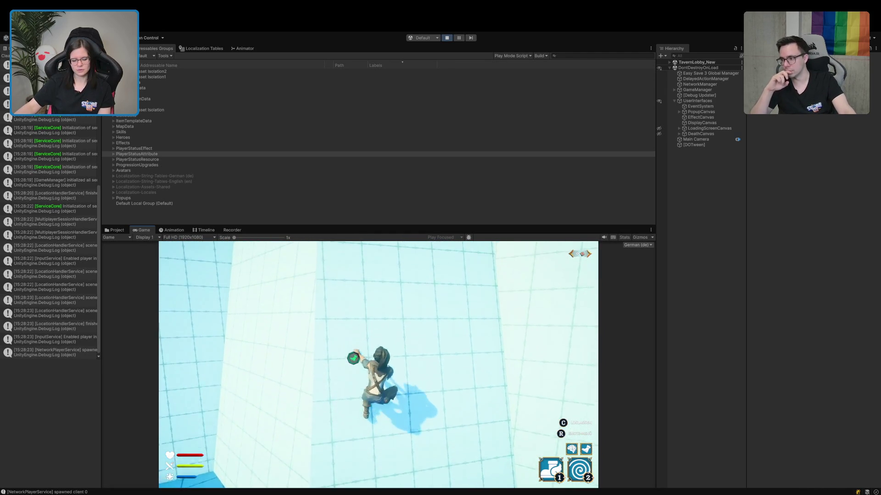
# Toggle the emote wheel and make a first climb up the gridded wall.
pyautogui.press('t')
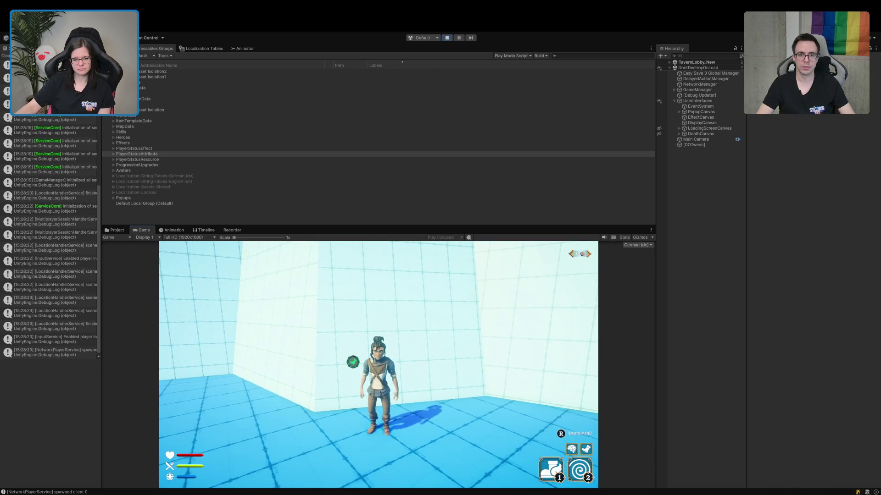
pyautogui.press('w')
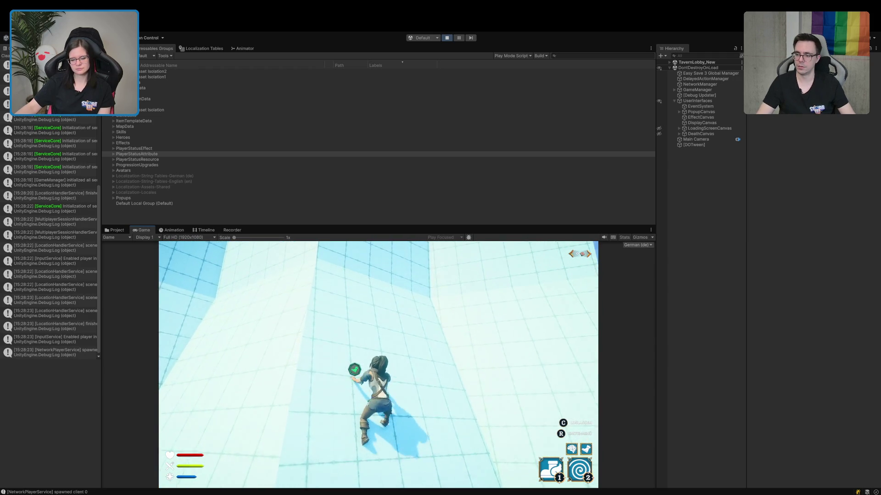
pyautogui.press('w')
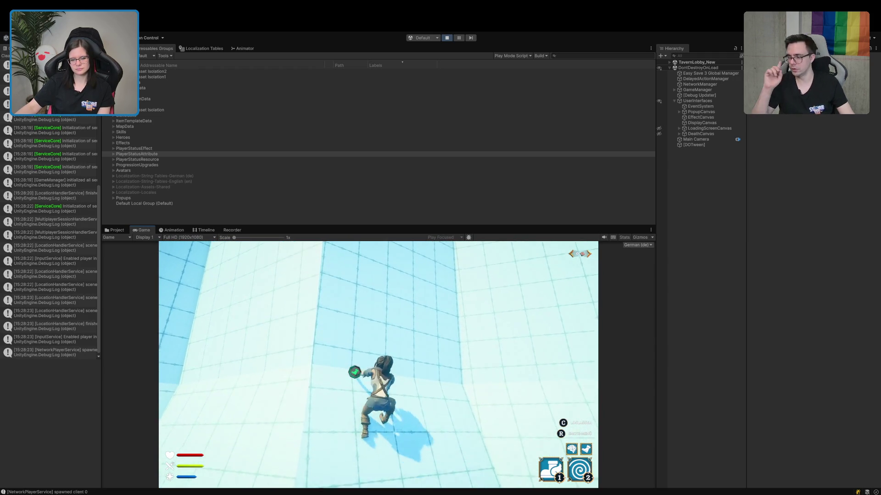
pyautogui.press('w')
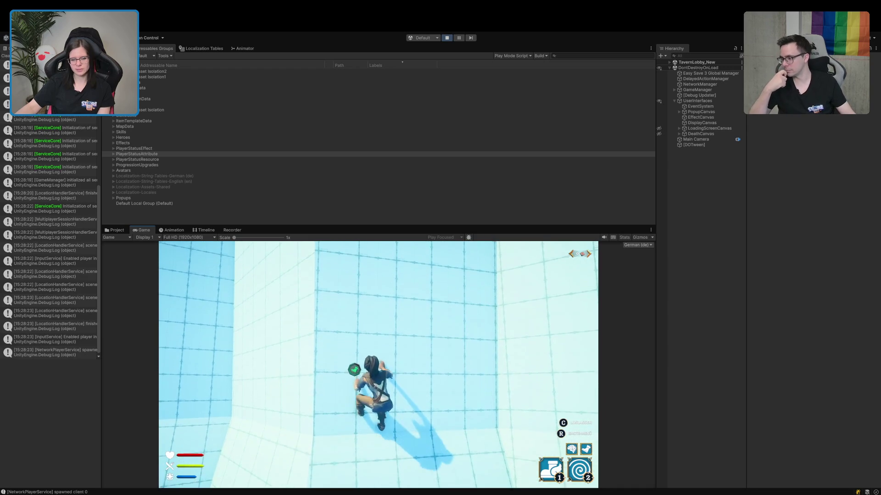
pyautogui.press('w')
pyautogui.press('w')
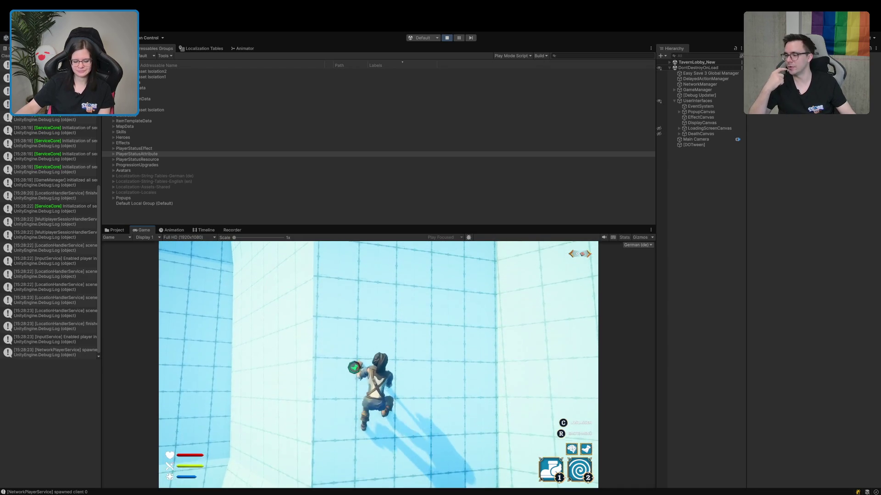
pyautogui.press('b')
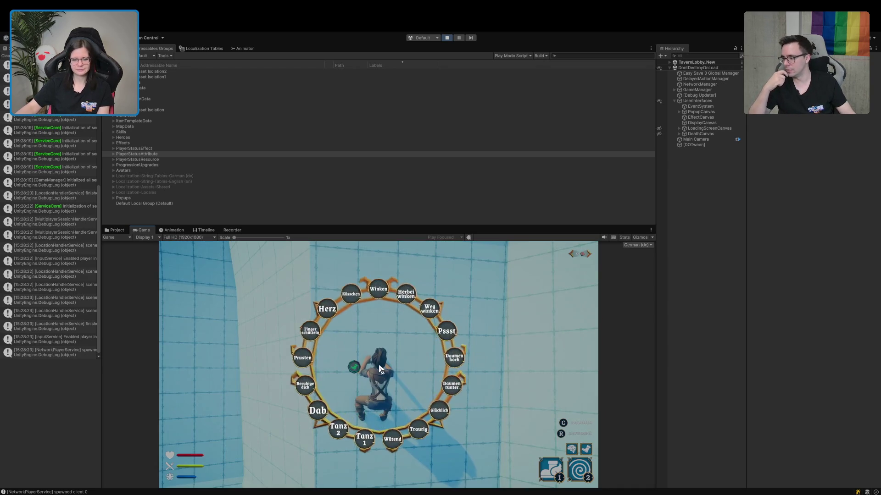
pyautogui.press('b')
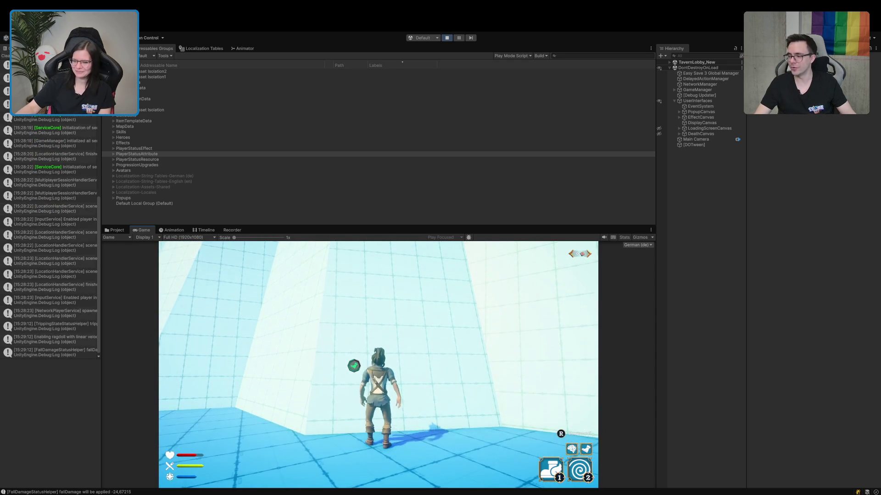
# Reposition the character along the wall and start climbing it again.
pyautogui.press('a')
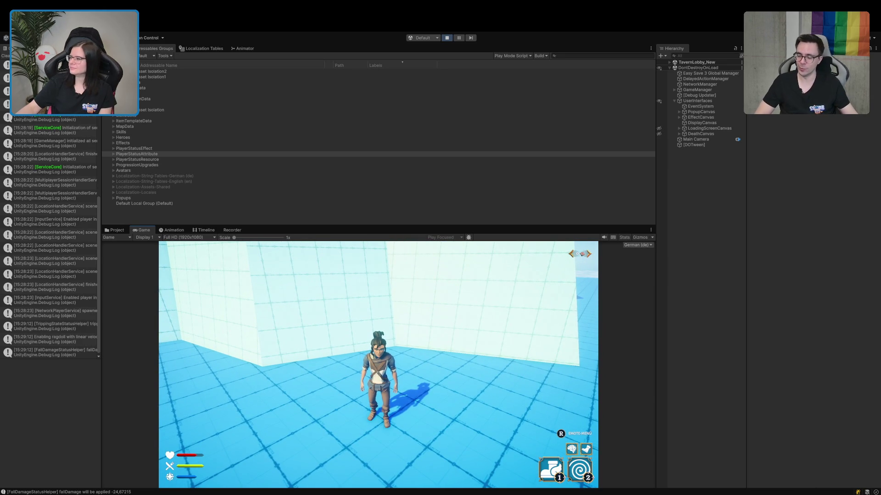
pyautogui.press('w')
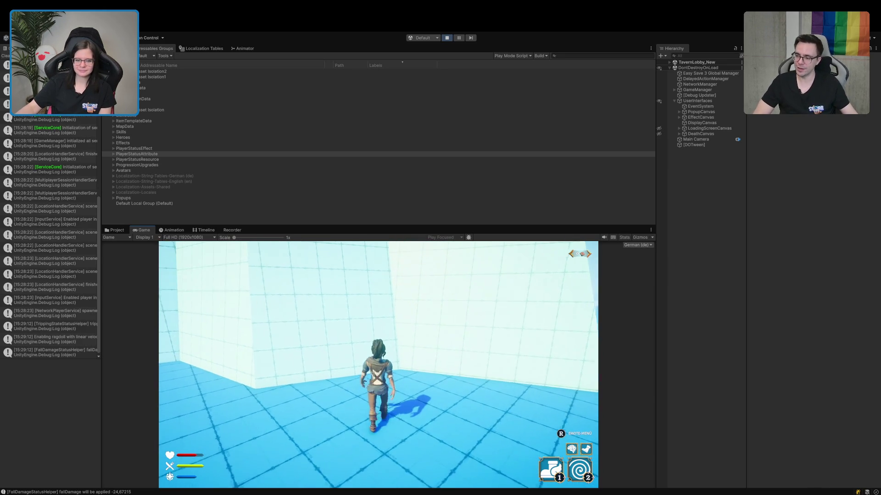
pyautogui.press('a')
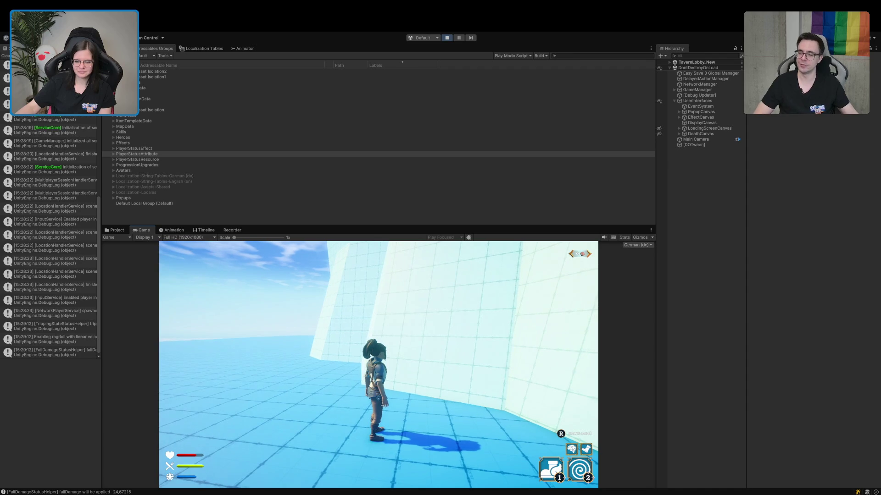
pyautogui.press('w')
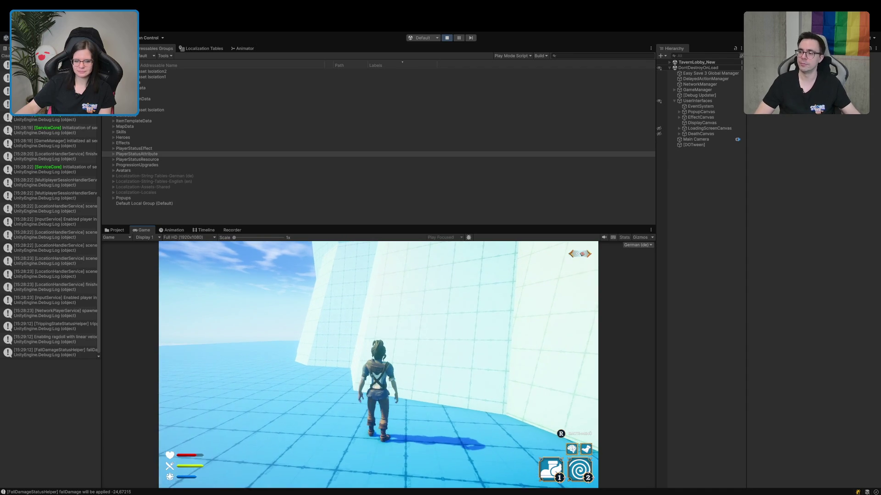
pyautogui.press('w')
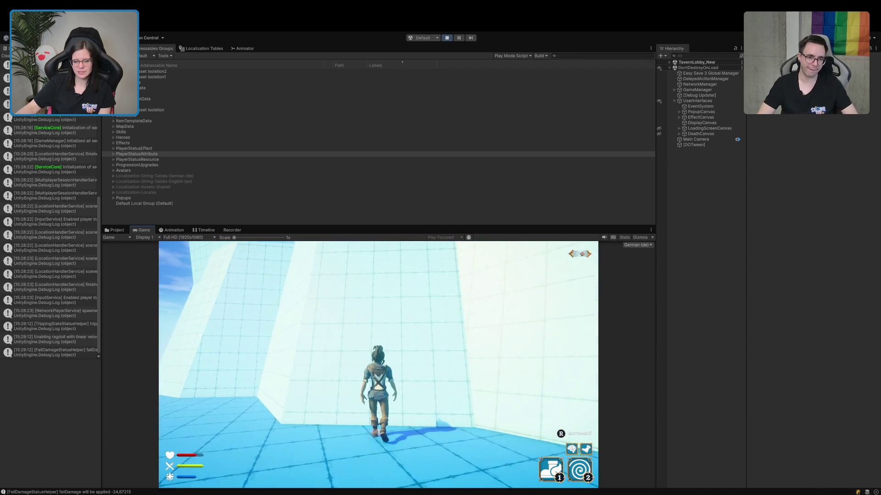
pyautogui.press('w')
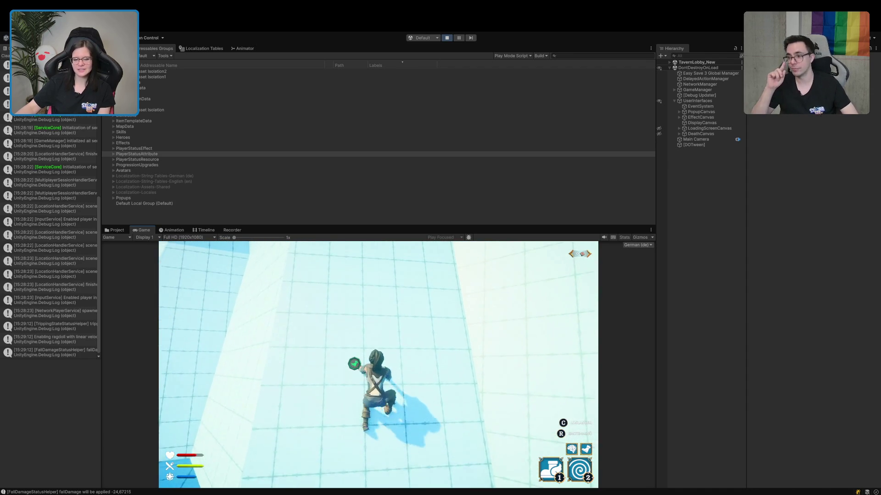
pyautogui.press('w')
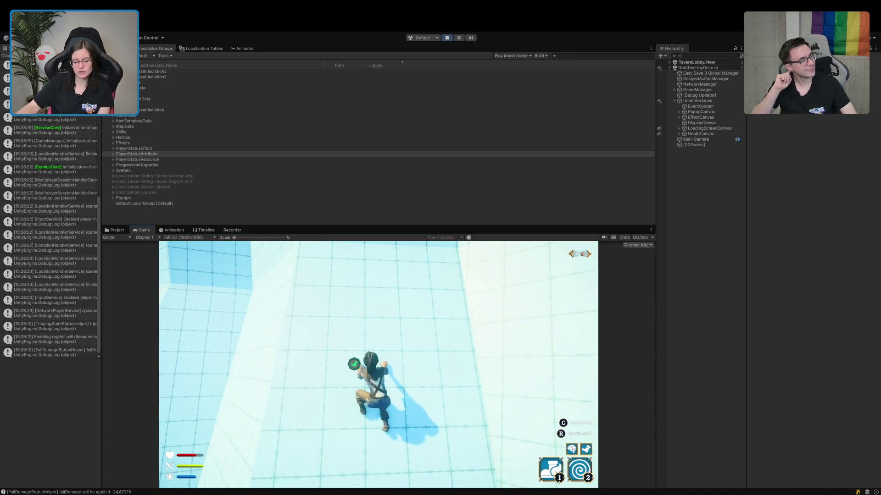
pyautogui.press('w')
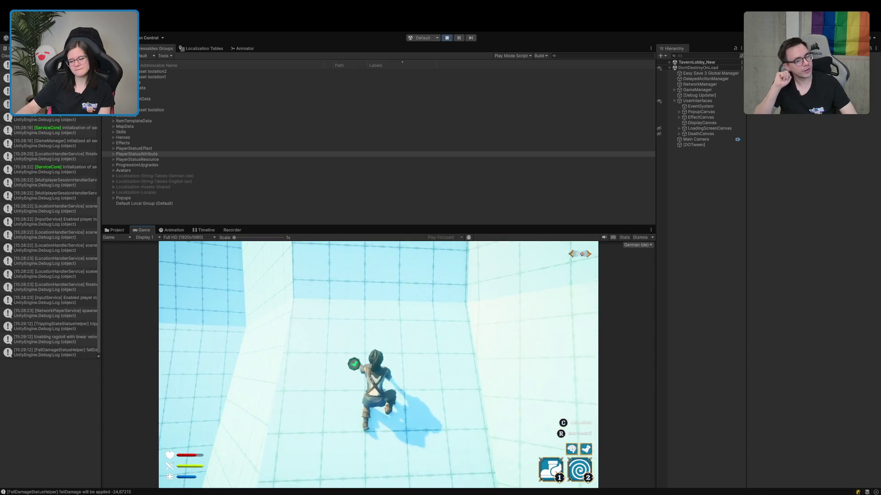
# Climb the curved wall to just below its top edge and open the emote wheel there.
pyautogui.press('w')
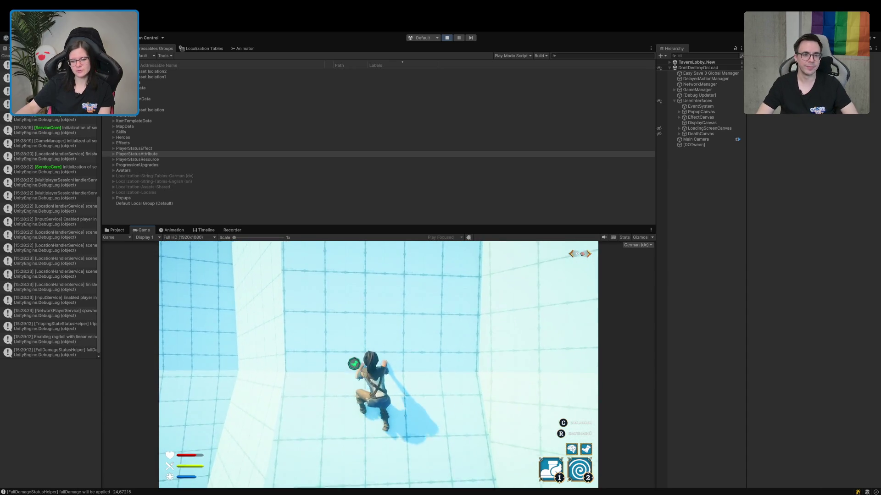
pyautogui.press('w')
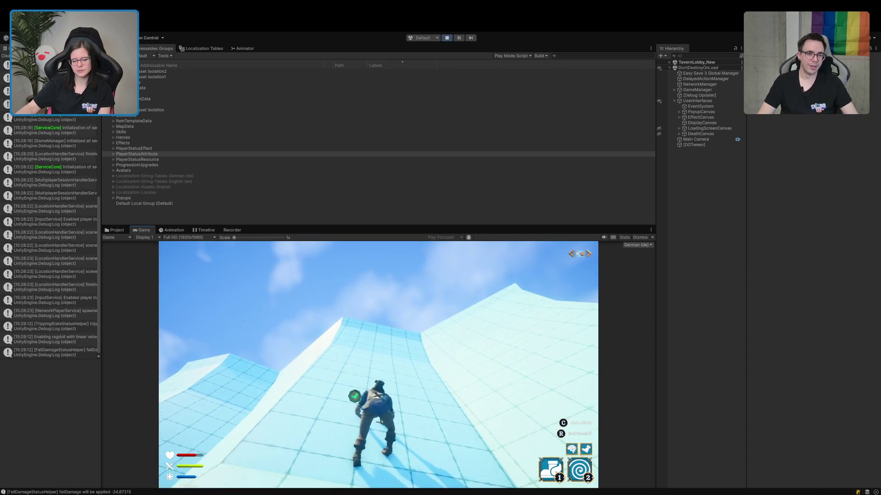
pyautogui.press('w')
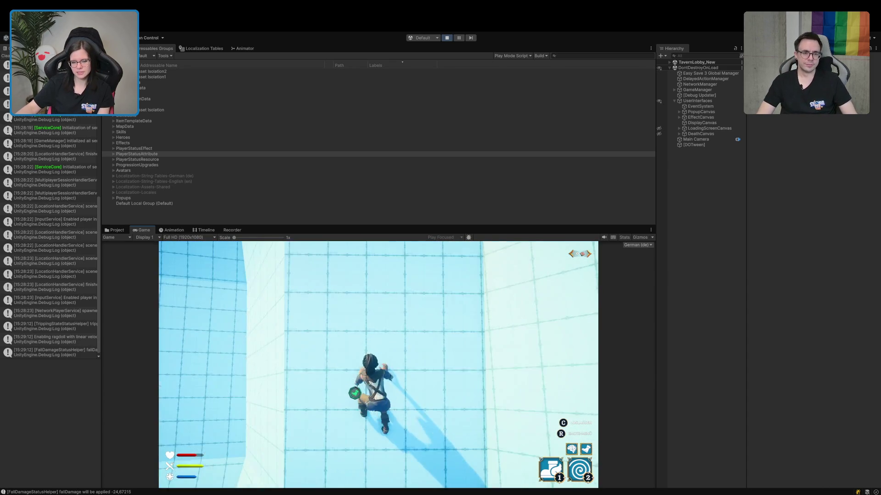
pyautogui.press('w')
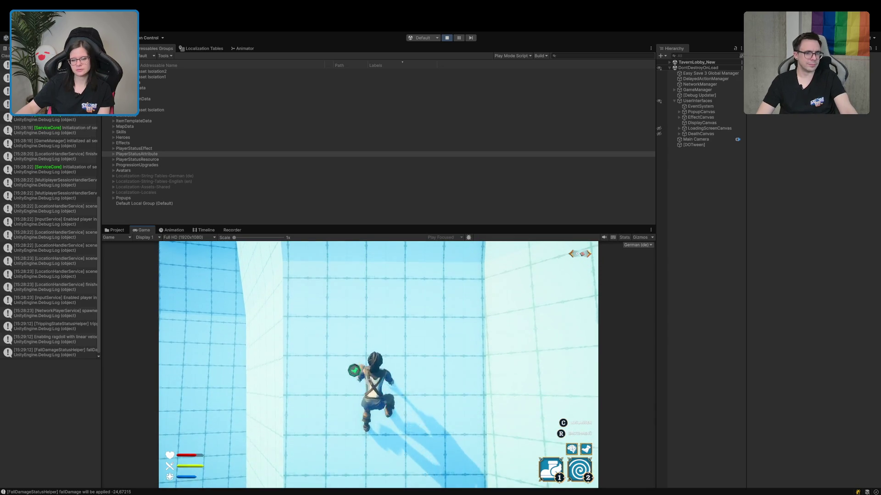
pyautogui.press('w')
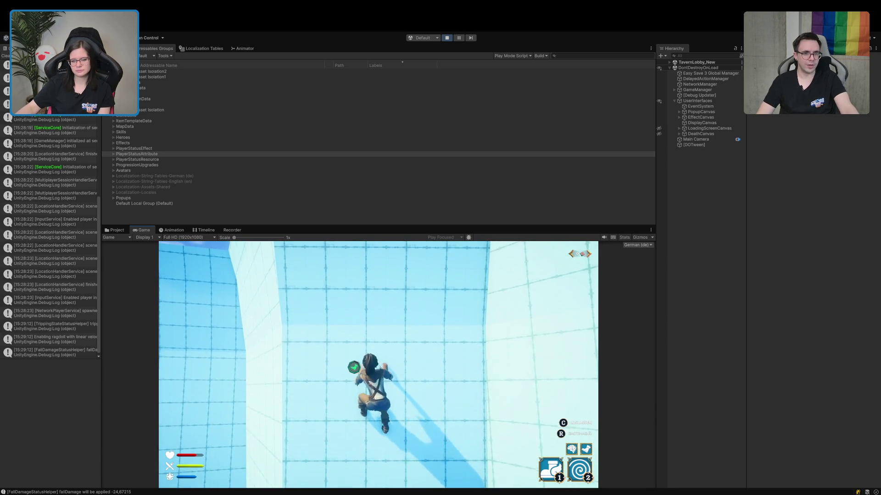
pyautogui.press('w')
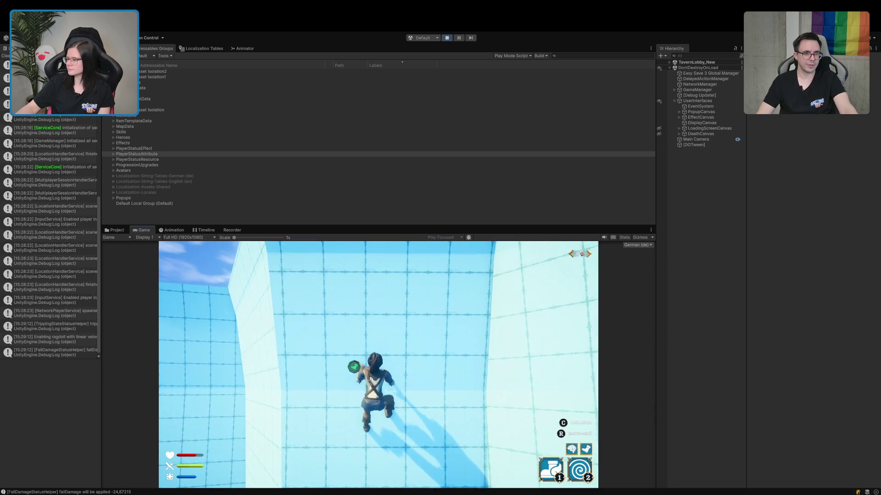
pyautogui.press('w')
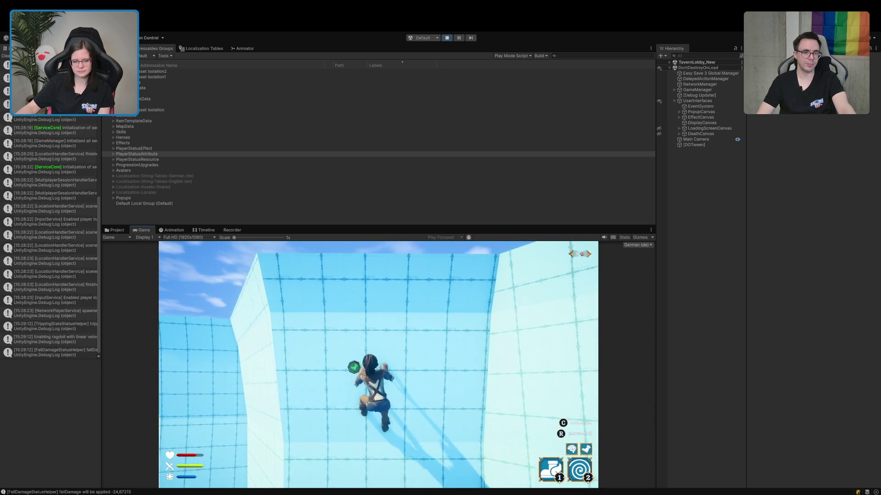
pyautogui.press('w')
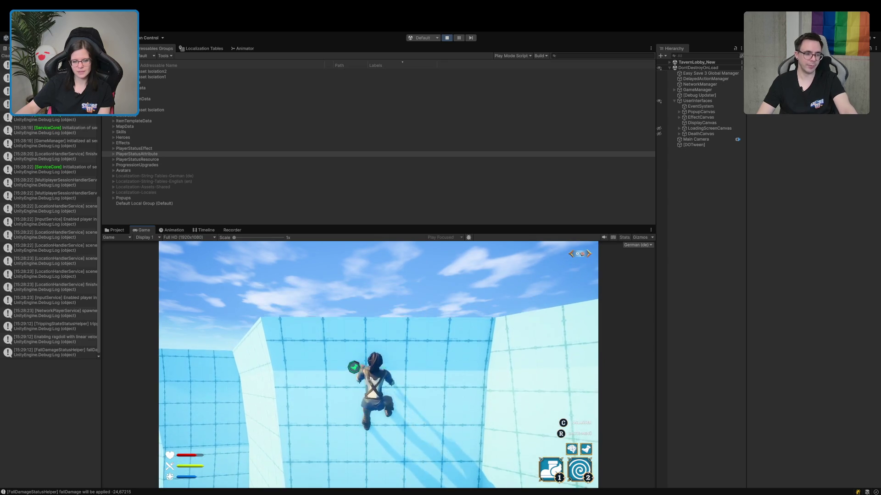
pyautogui.press('w')
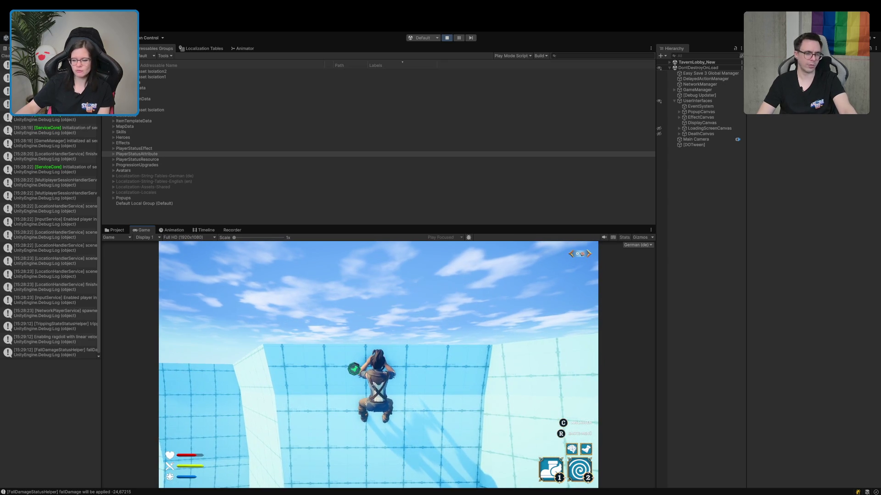
pyautogui.press('w')
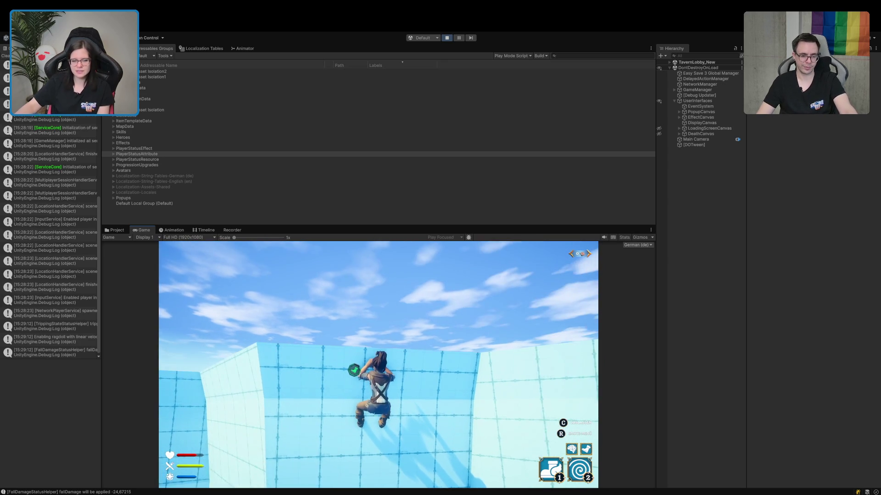
pyautogui.press('b')
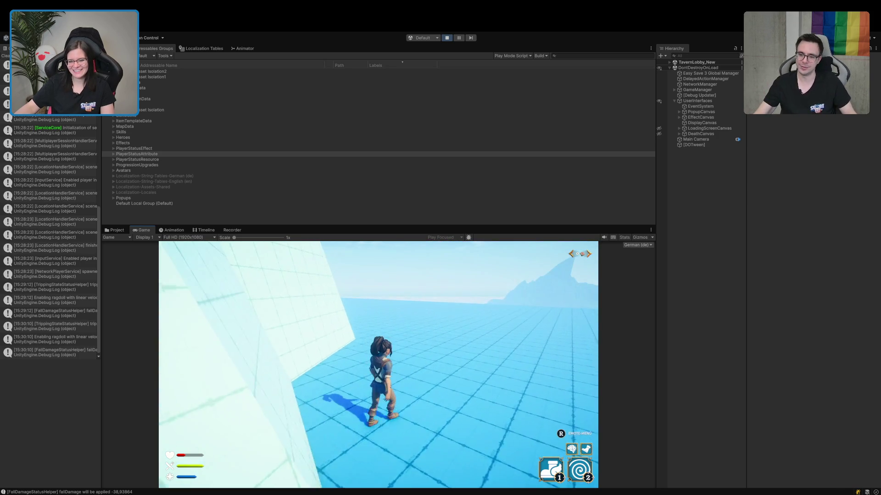
# After the fall, walk across the grid floor and along the wall, then switch to Rider.
pyautogui.press('w')
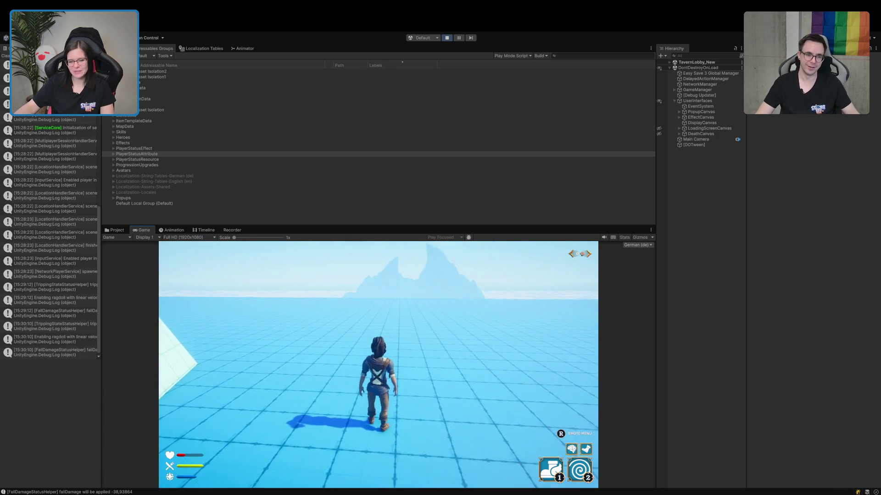
pyautogui.press('w')
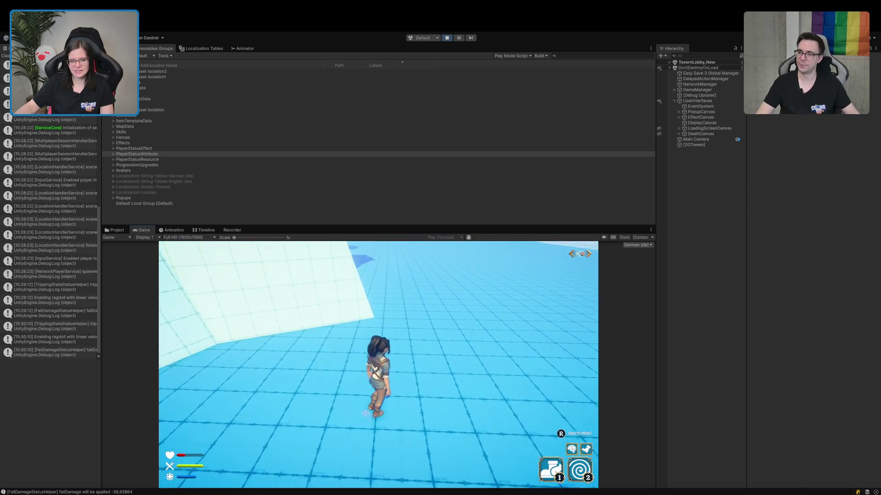
pyautogui.press('w')
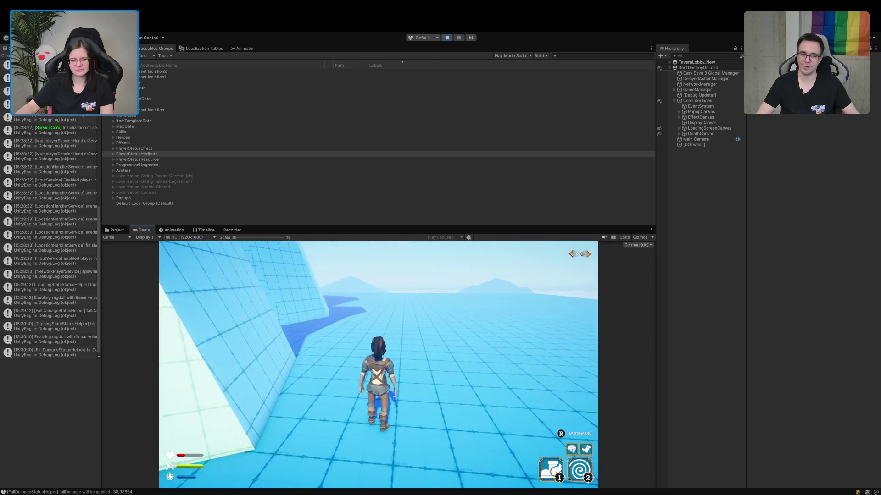
pyautogui.press('a')
pyautogui.press('a')
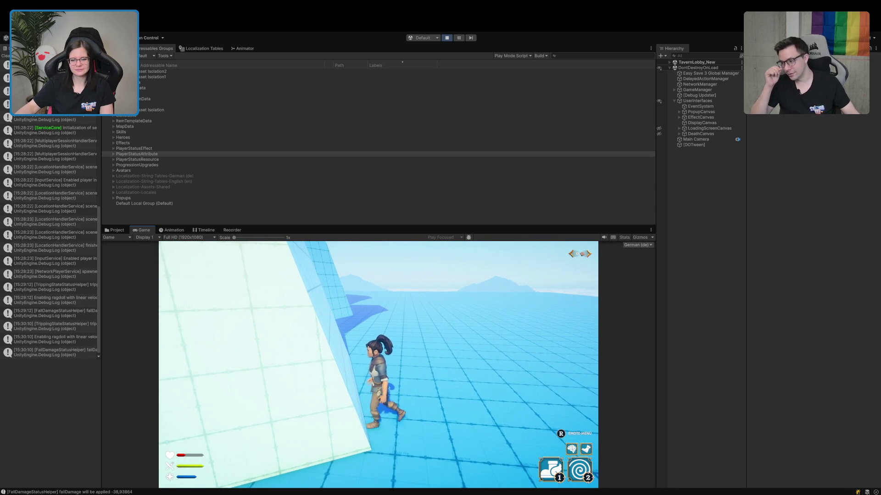
pyautogui.press('a')
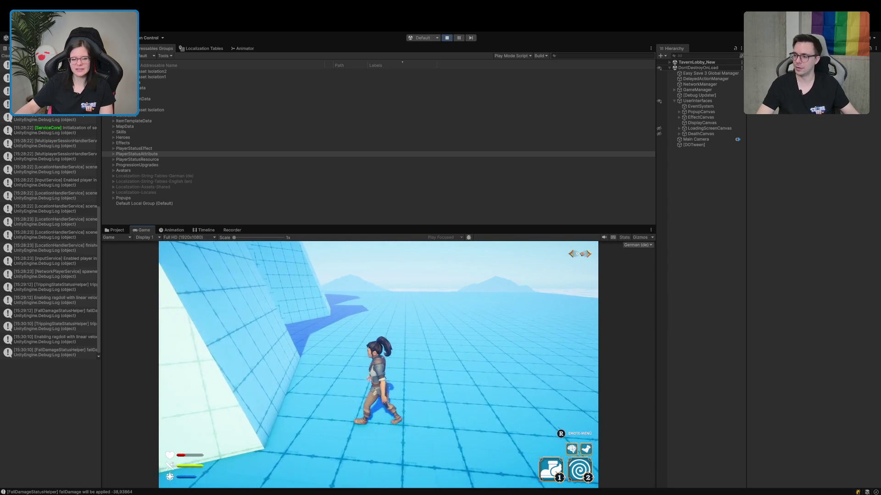
pyautogui.press('a')
pyautogui.press('a')
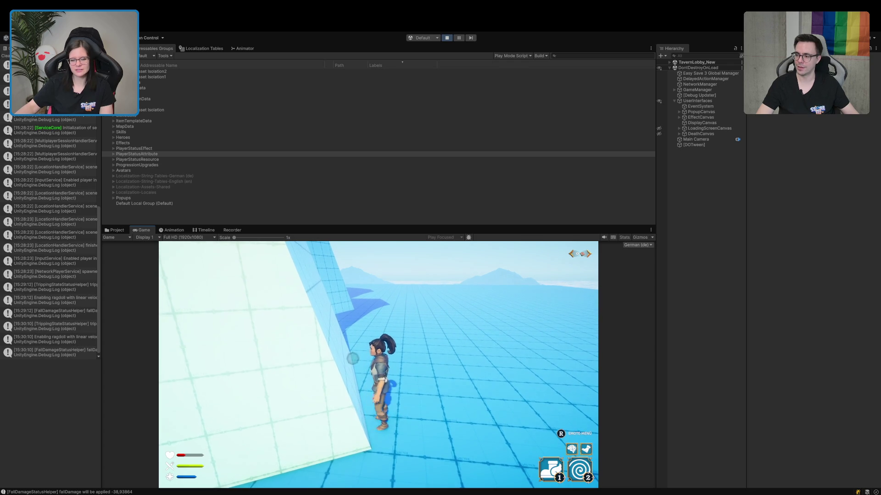
pyautogui.press('a')
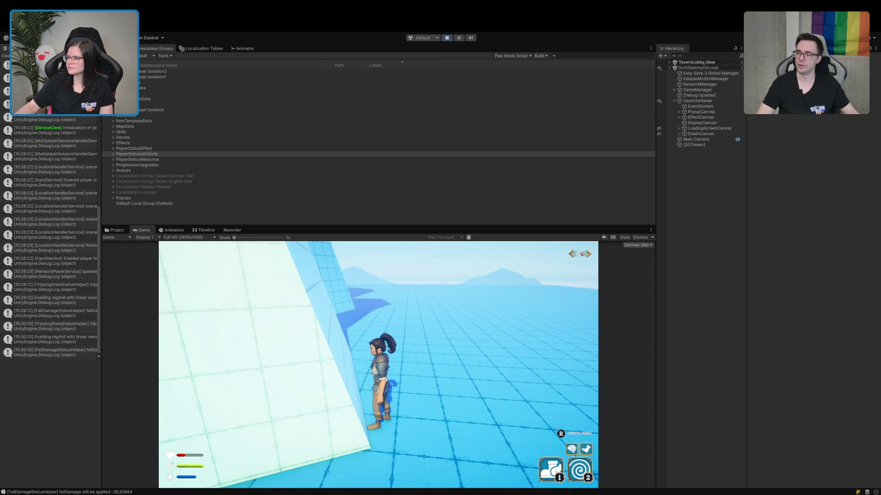
pyautogui.hotkey('alt', 'Tab')
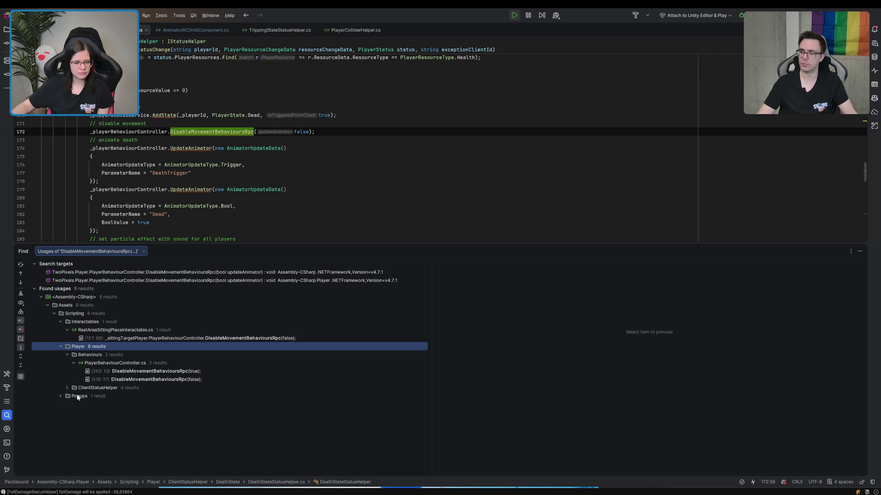
# Expand the usage groups and preview PlayerBehaviourController line 263, DeathStateStatusHelper line 96, StunStateStatusHelper line 84.
pyautogui.click(70, 387)
pyautogui.click(73, 395)
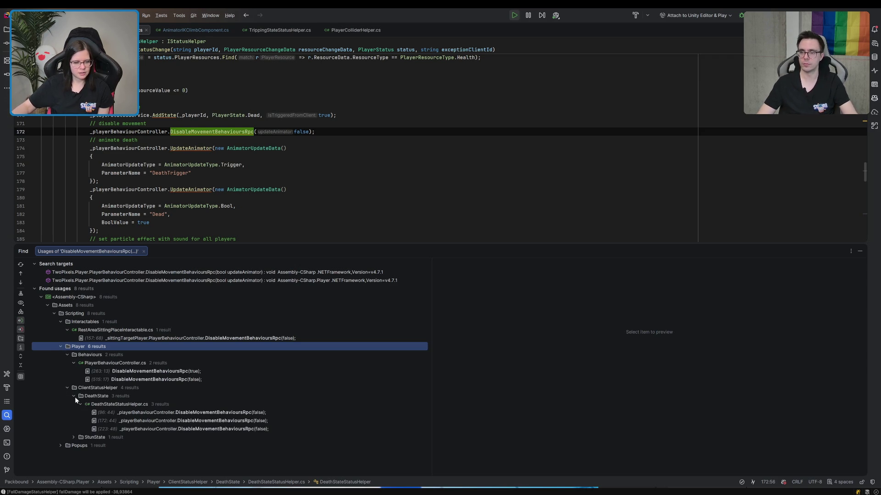
pyautogui.click(85, 440)
pyautogui.click(74, 437)
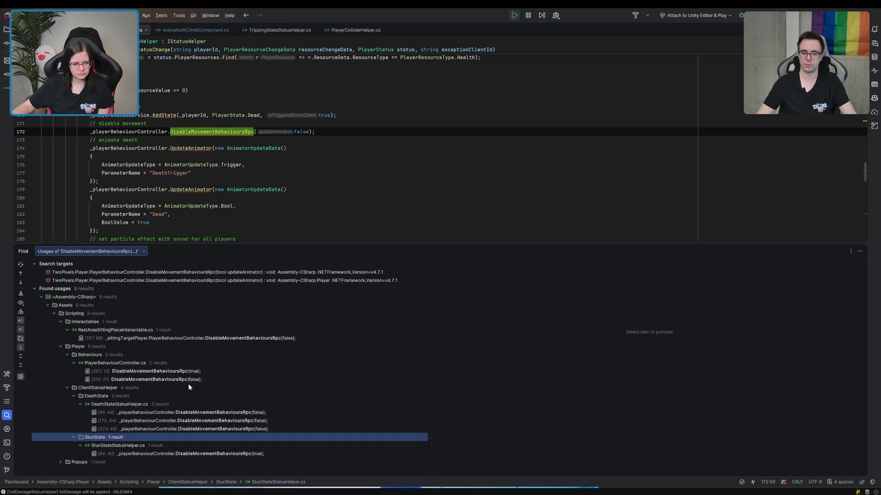
pyautogui.click(193, 371)
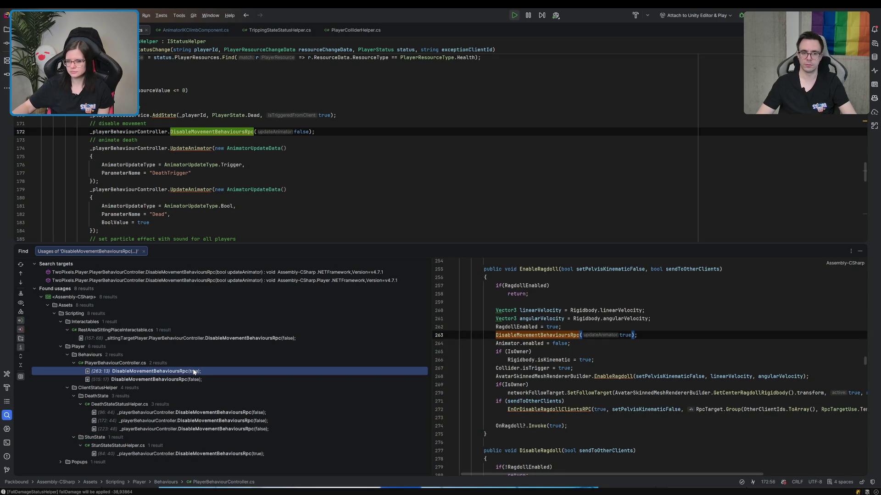
pyautogui.click(163, 413)
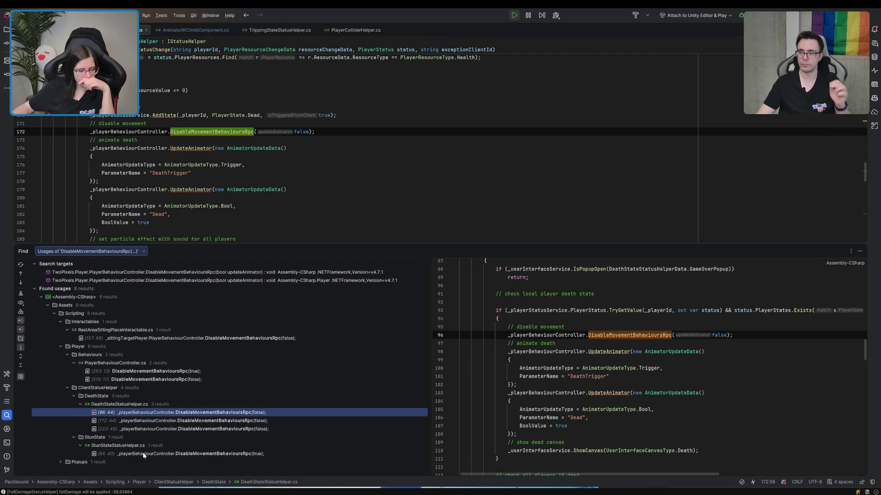
pyautogui.click(155, 455)
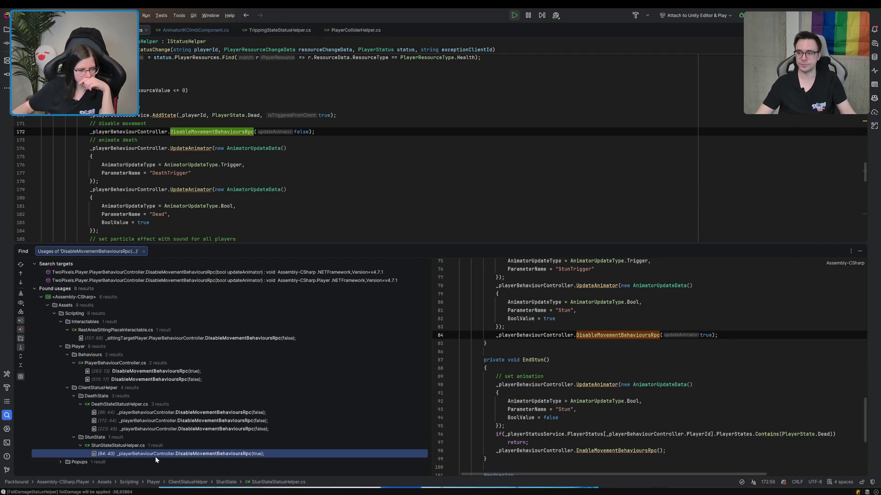
# Expand Popups, preview the EmoteMenuPopup usage at line 138, and return to Unity.
pyautogui.click(61, 462)
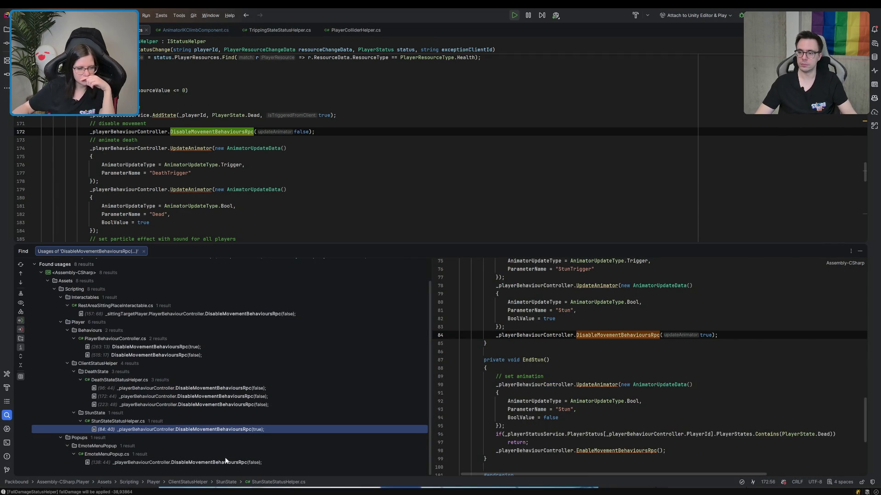
pyautogui.click(221, 462)
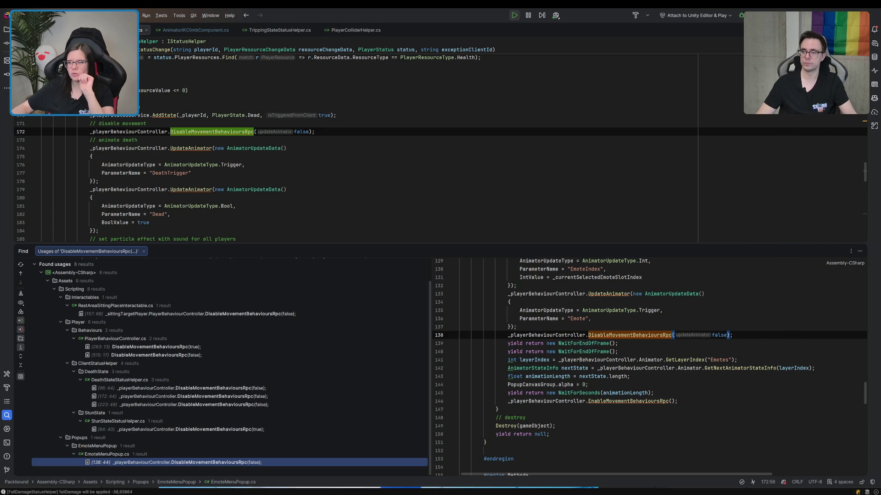
pyautogui.hotkey('alt', 'Tab')
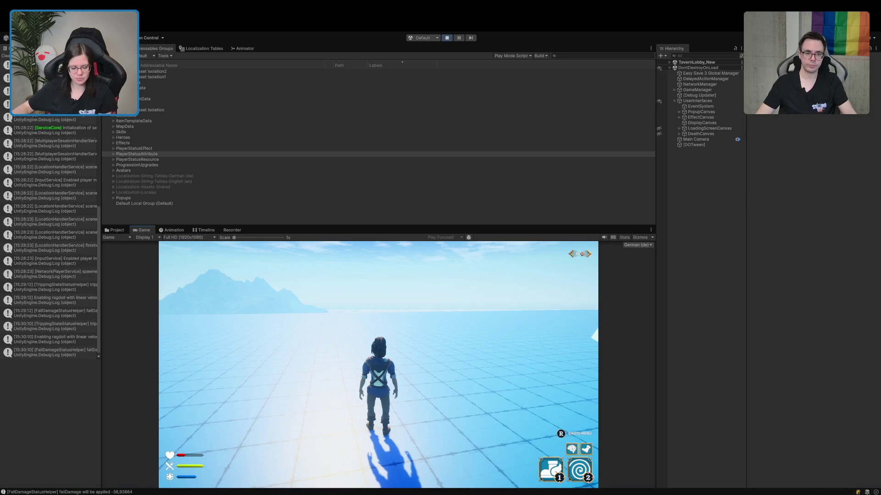
# Stop Play, change MapService's Weights Element 0 difficulty from Easy to Insane, and restart Play.
pyautogui.hotkey('ctrl', 'p')
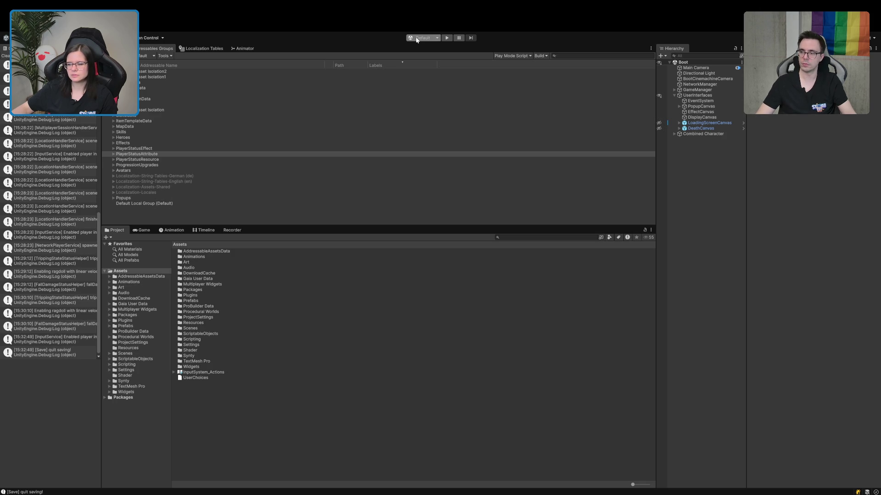
pyautogui.click(674, 90)
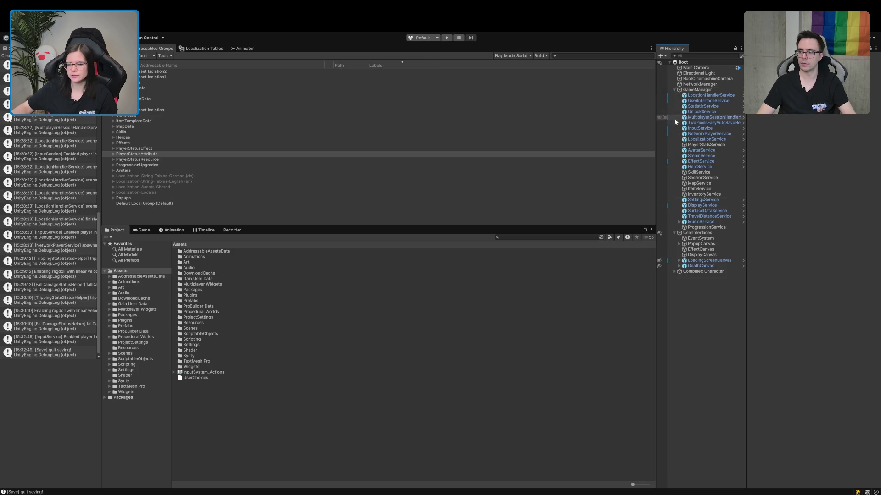
pyautogui.click(699, 184)
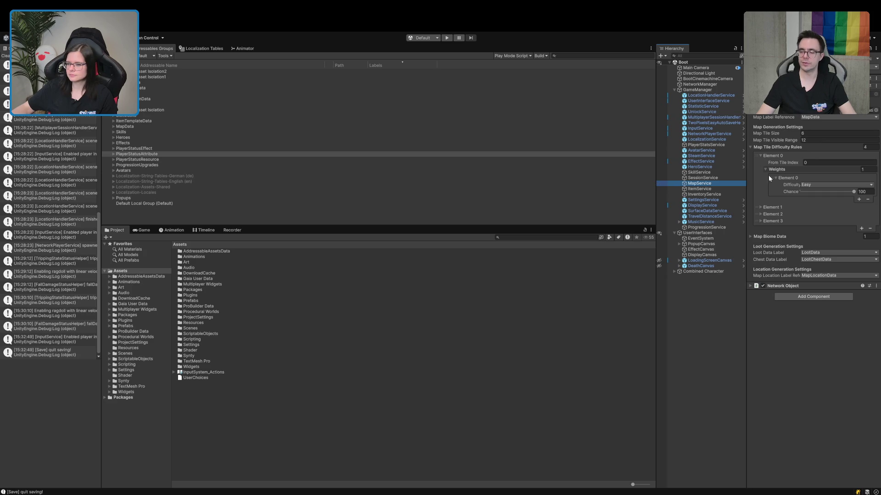
pyautogui.click(807, 179)
pyautogui.click(835, 184)
pyautogui.click(818, 219)
pyautogui.click(446, 39)
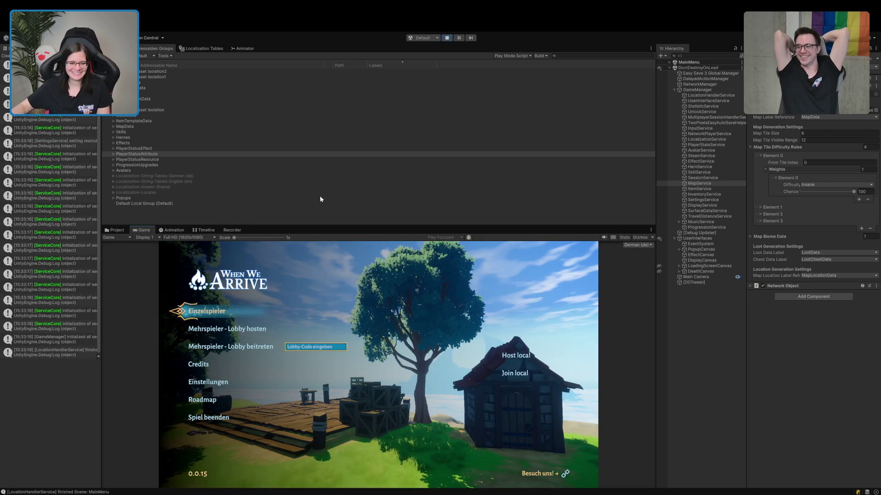
# Start a singleplayer game and walk through the tavern and along the path into the green portal.
pyautogui.click(207, 311)
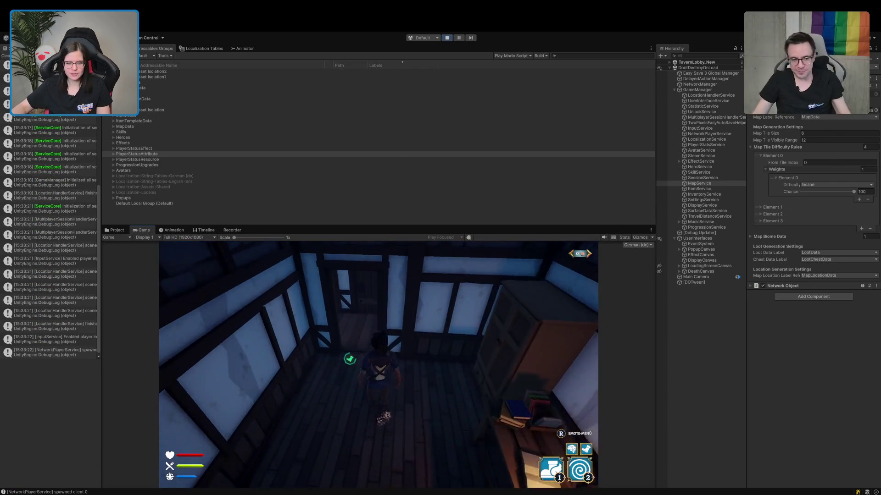
pyautogui.press('w')
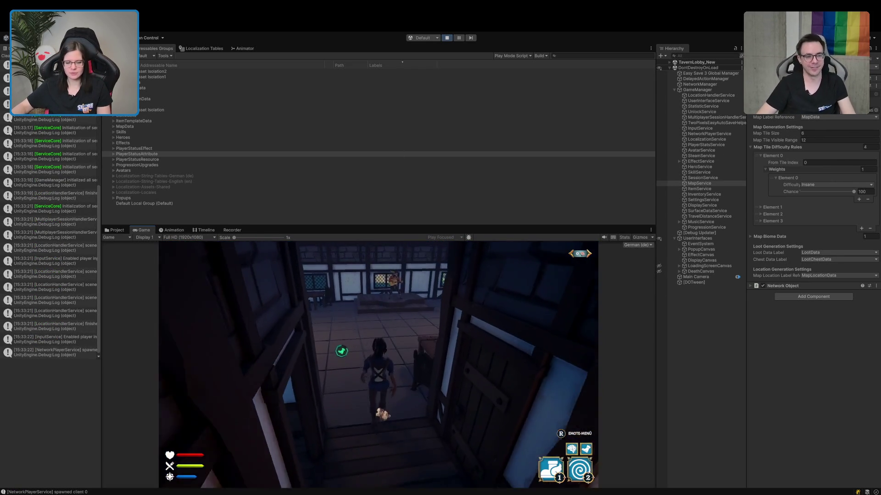
pyautogui.press('w')
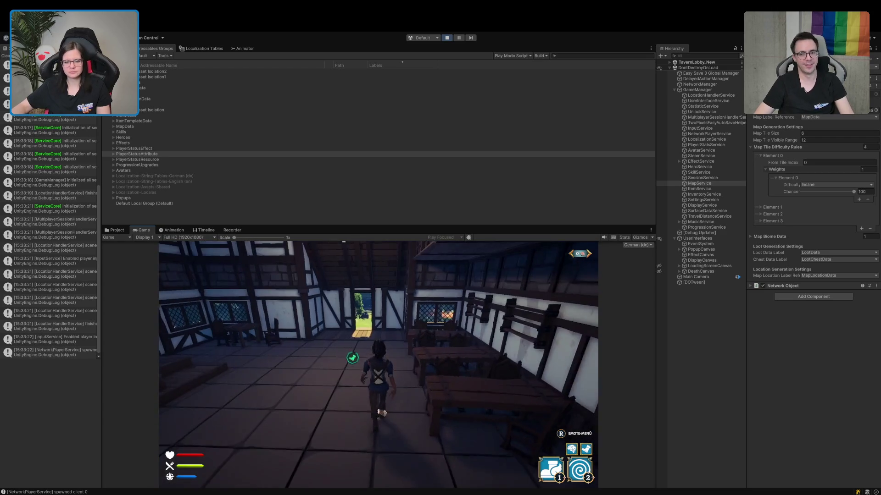
pyautogui.press('w')
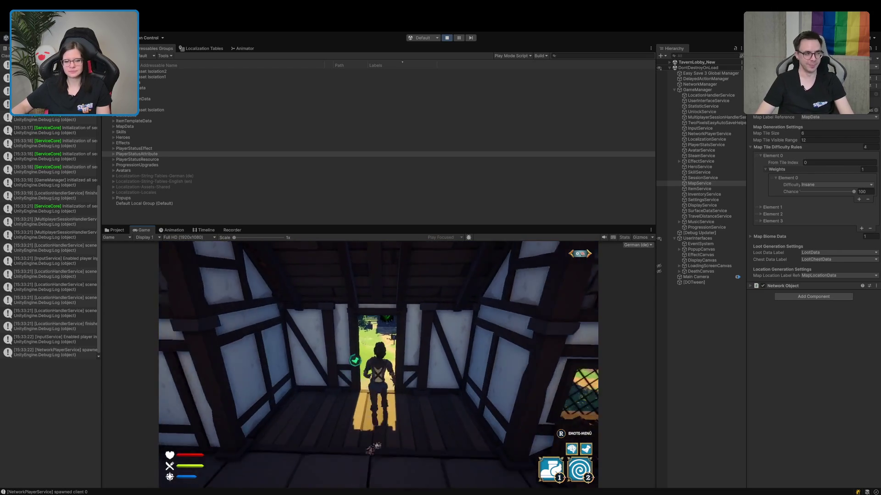
pyautogui.press('w')
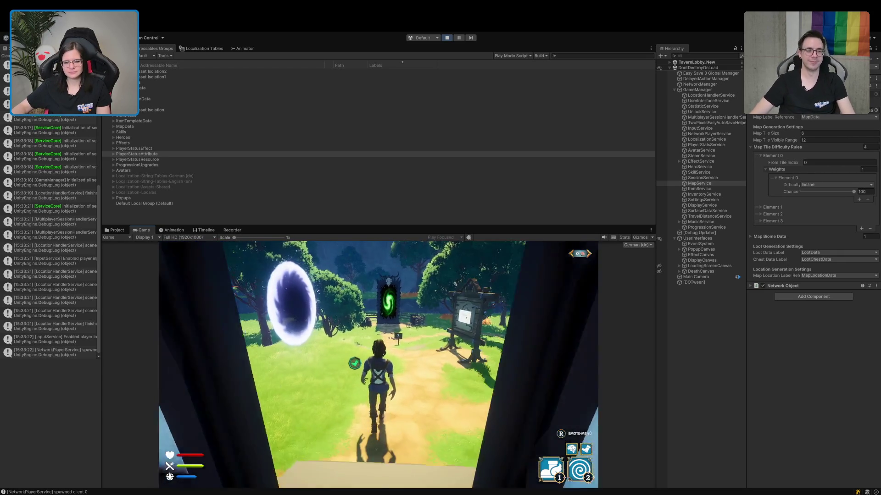
pyautogui.press('w')
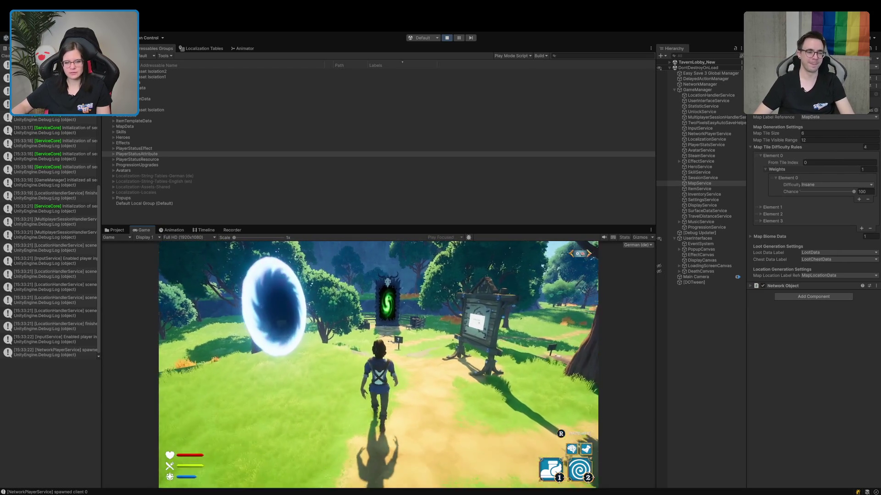
pyautogui.press('w')
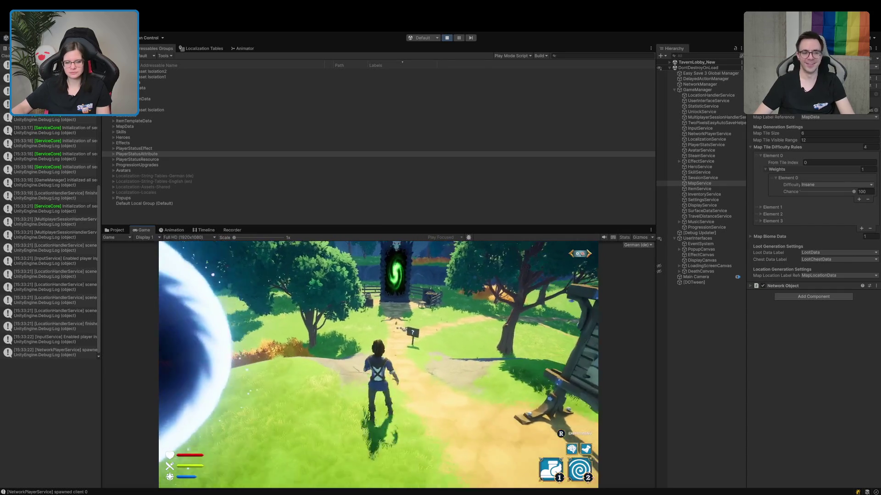
pyautogui.press('w')
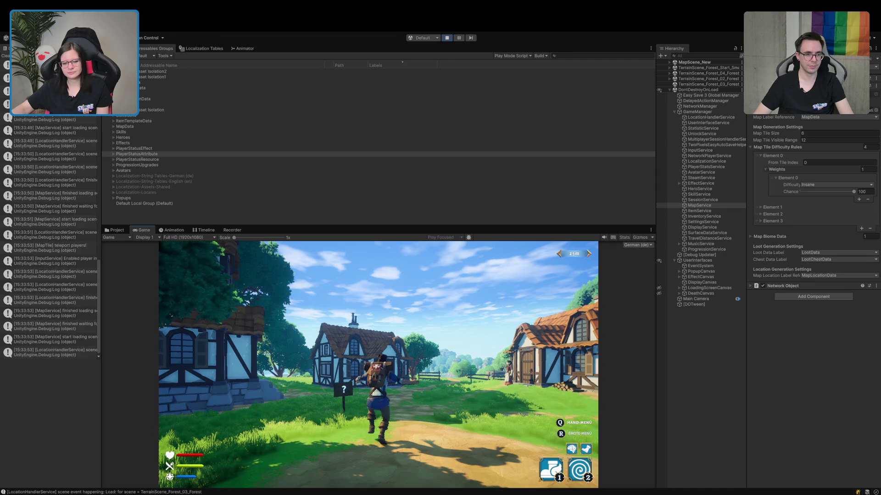
# Run up the village path past the fence toward the well, using the dash ability once.
pyautogui.press('w')
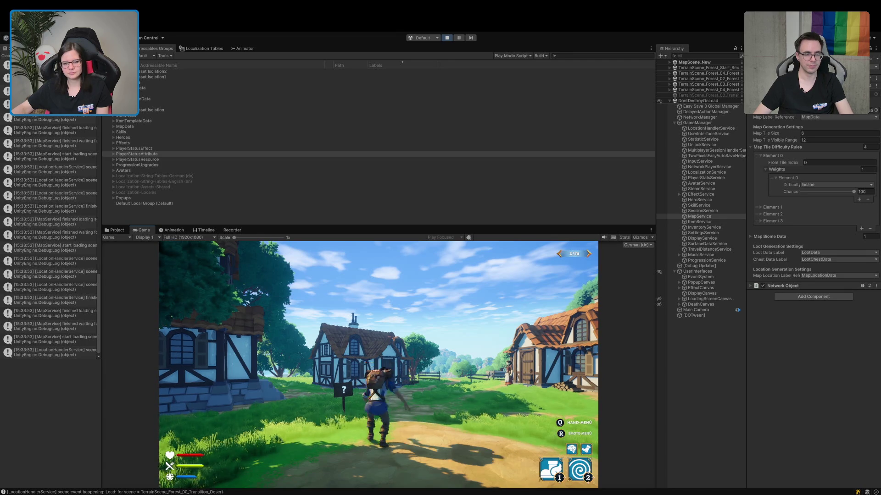
pyautogui.press('w')
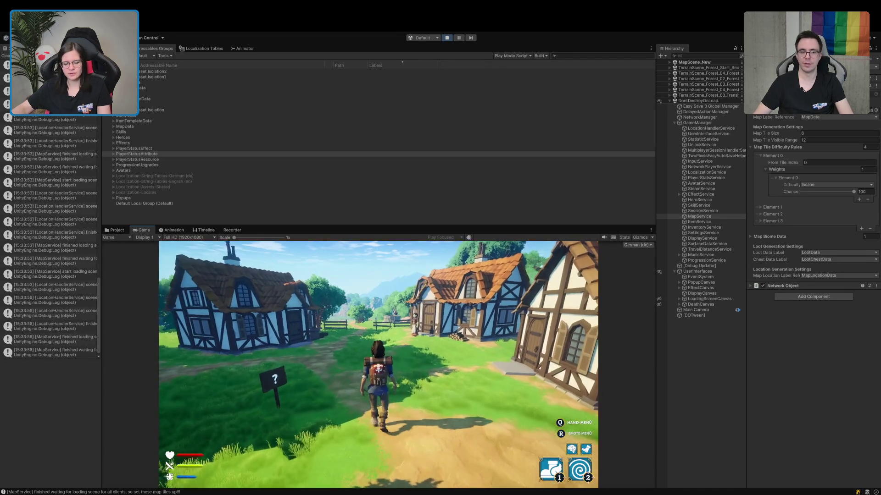
pyautogui.press('2')
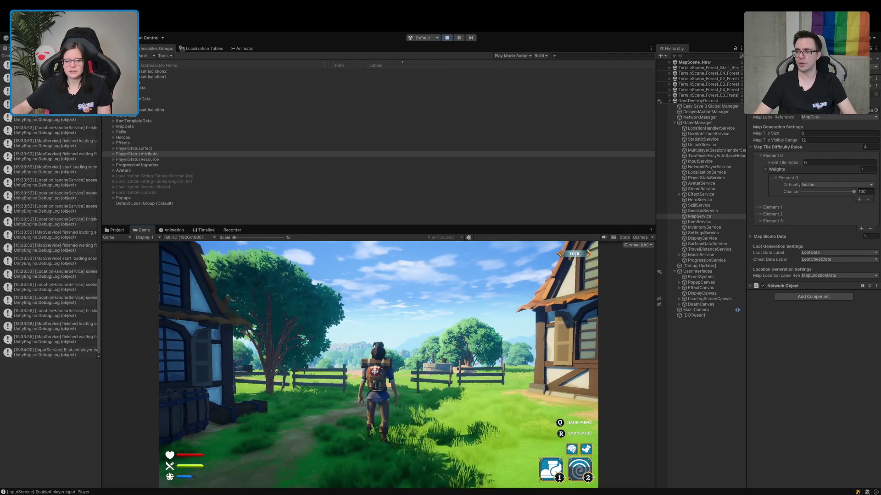
pyautogui.press('w')
pyautogui.press('w')
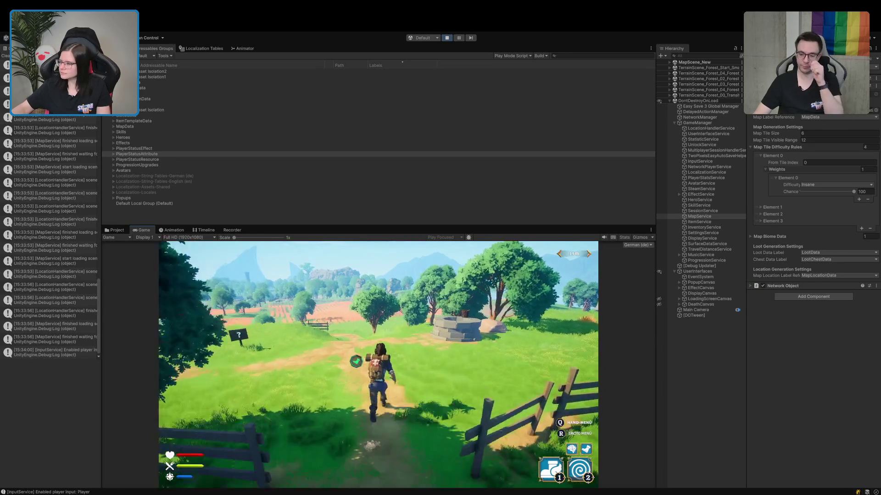
pyautogui.press('w')
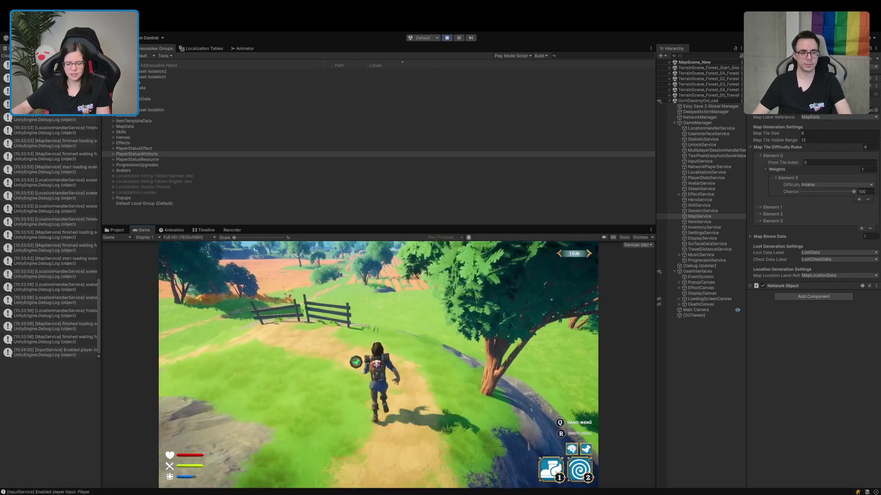
pyautogui.press('w')
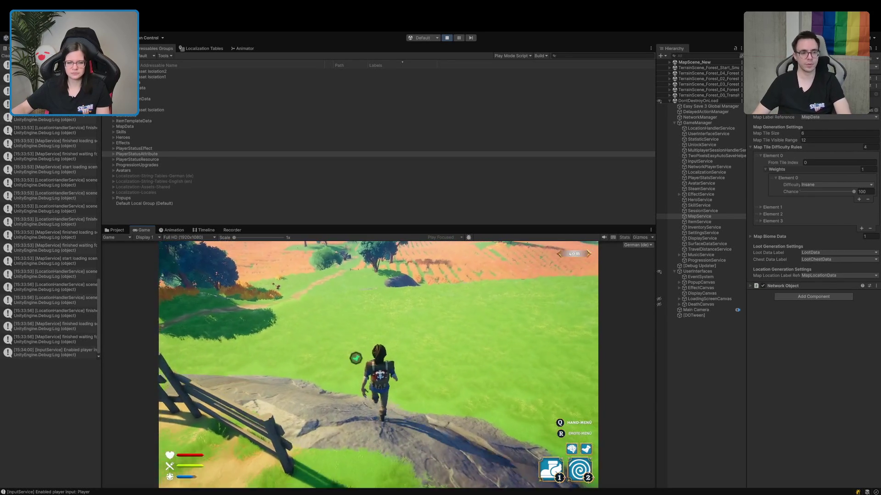
# Dash out across the open fields and bring up the Scene view.
pyautogui.press('w')
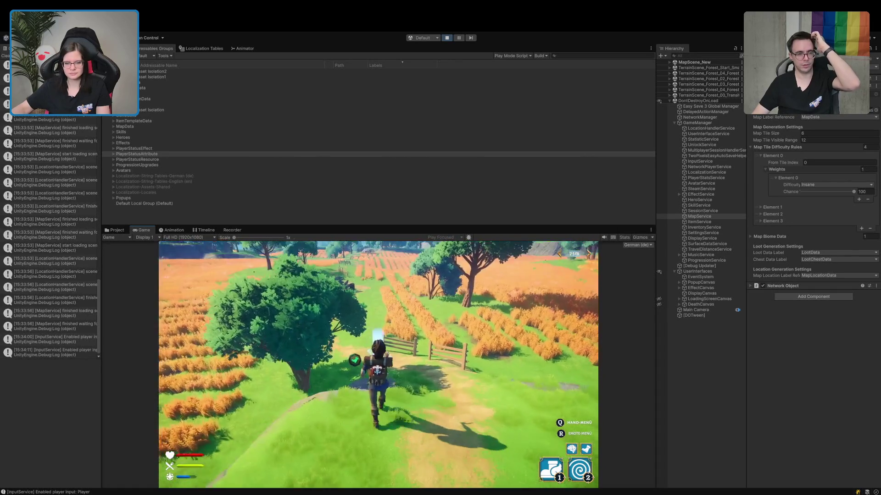
pyautogui.press('2')
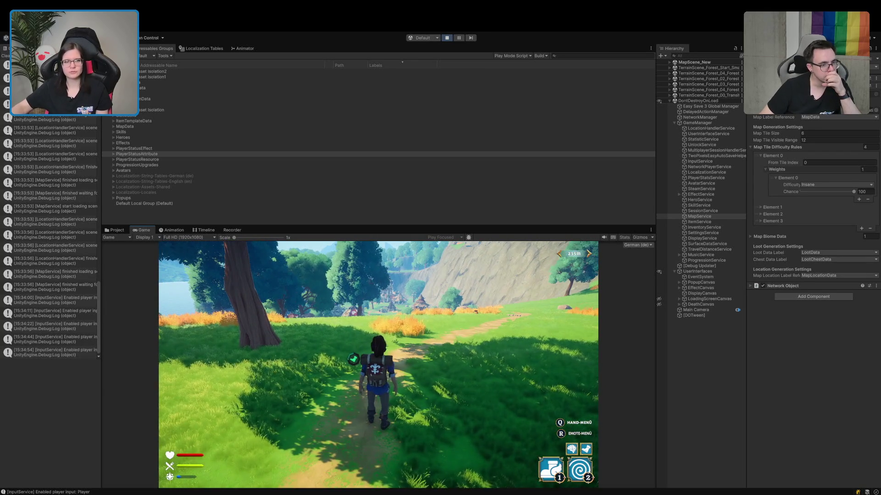
pyautogui.hotkey('ctrl', '1')
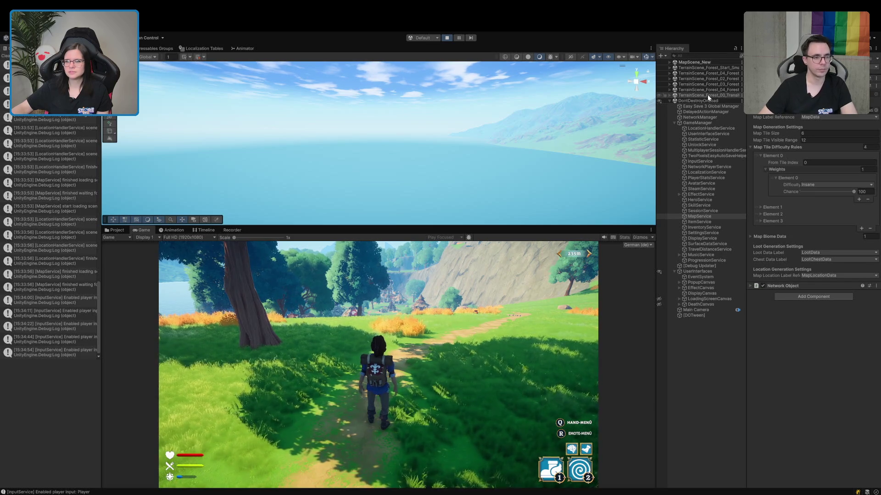
# Inspect the Terrain object under TerrainScene_Forest_04_Forest in the hierarchy.
pyautogui.click(669, 73)
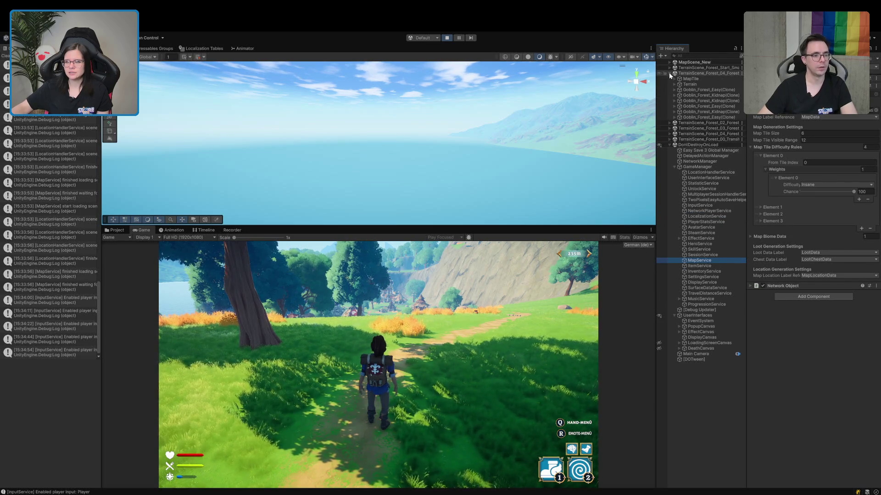
pyautogui.click(688, 84)
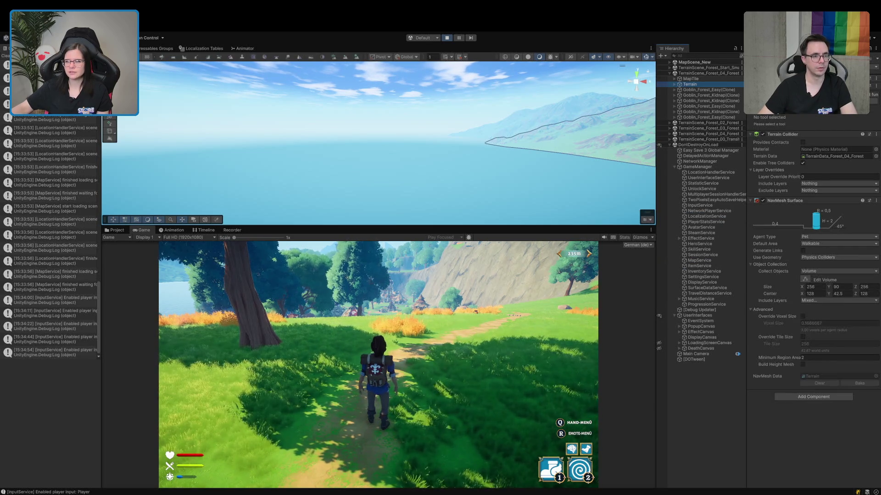
pyautogui.click(788, 154)
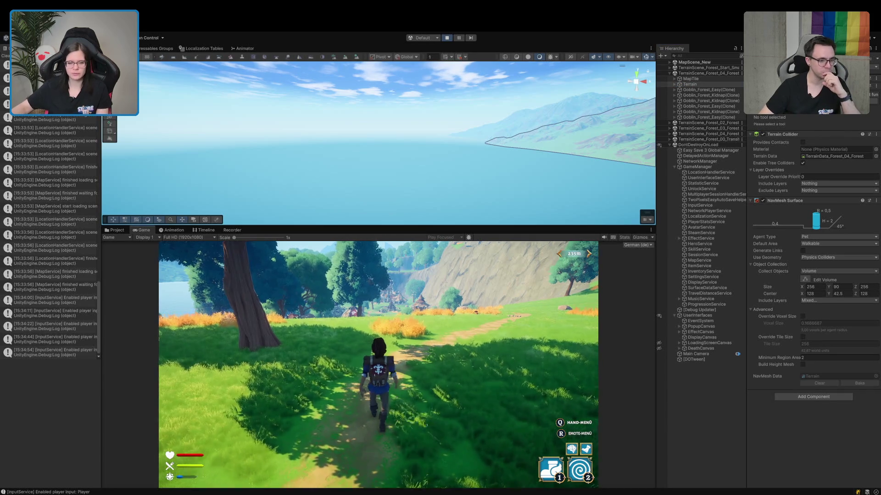
# Run the character along the forest path toward the village.
pyautogui.press('w')
pyautogui.press('w')
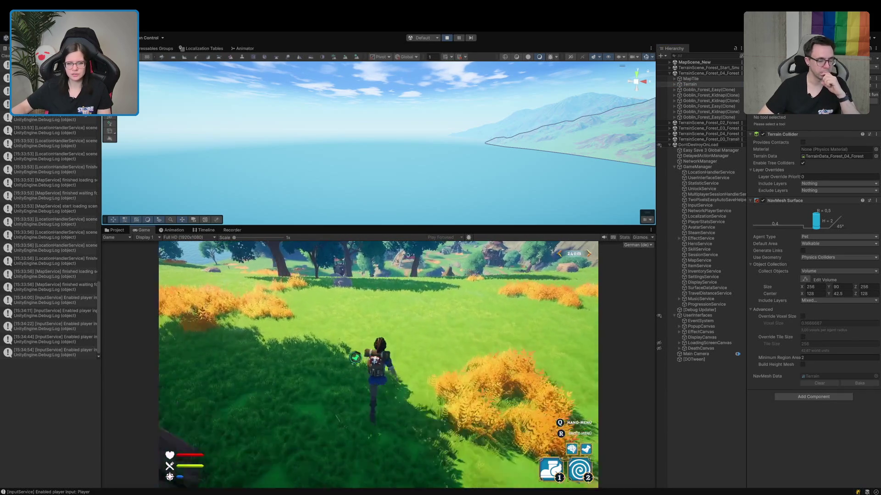
pyautogui.press('w')
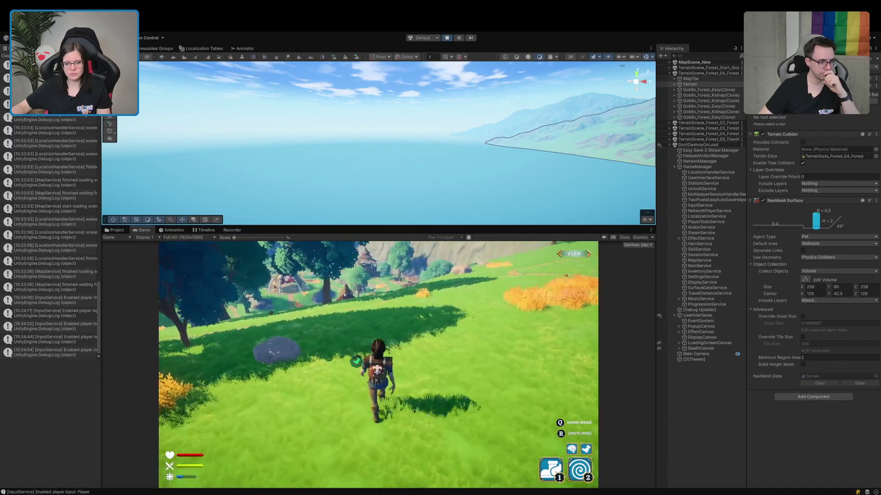
pyautogui.press('w')
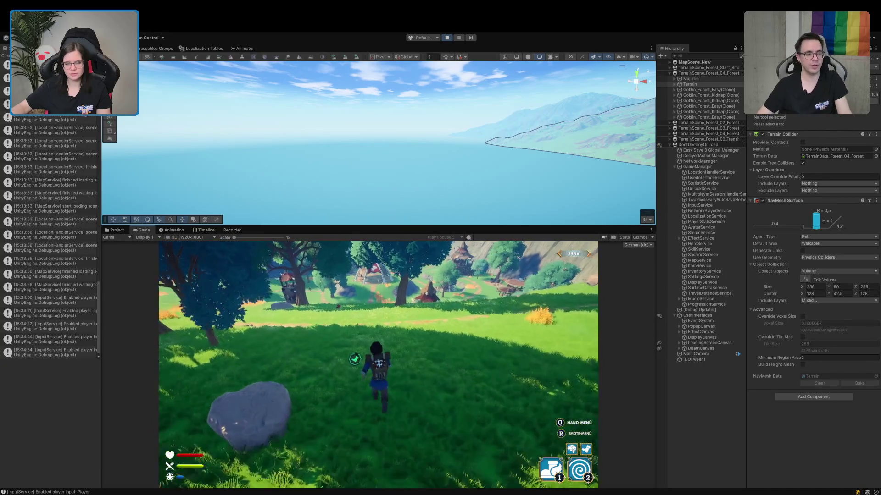
pyautogui.press('w')
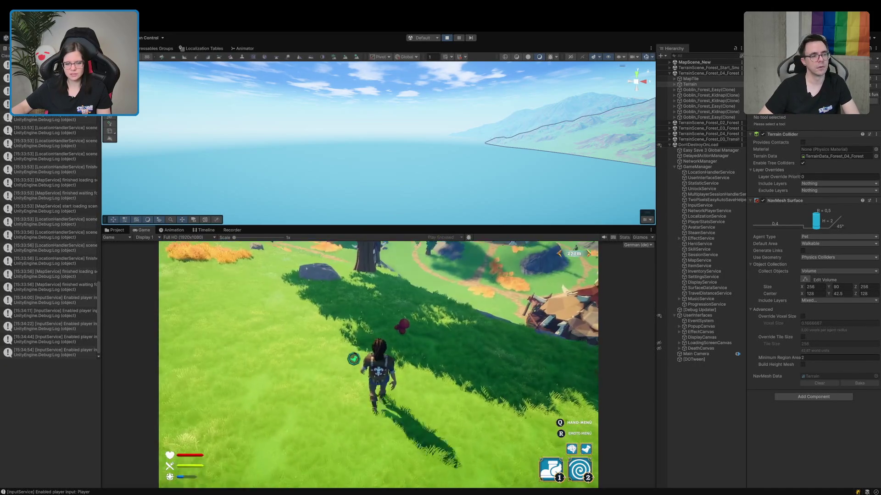
pyautogui.press('w')
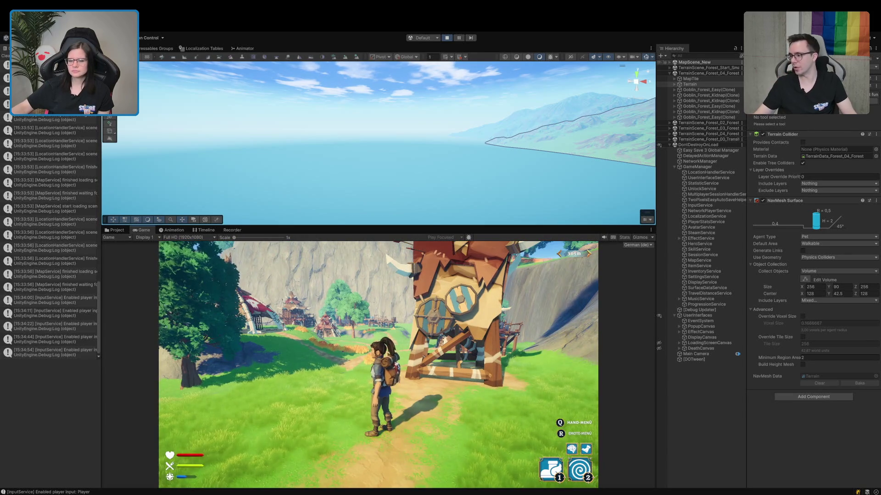
# Select the PlayerController Prefab under MapScene_New, frame it, and select the siege tower in the Scene view.
pyautogui.click(670, 62)
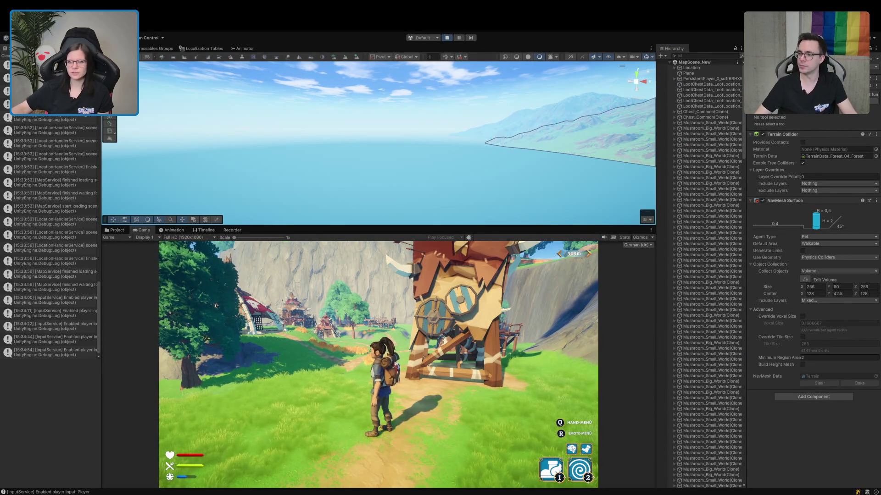
pyautogui.click(675, 79)
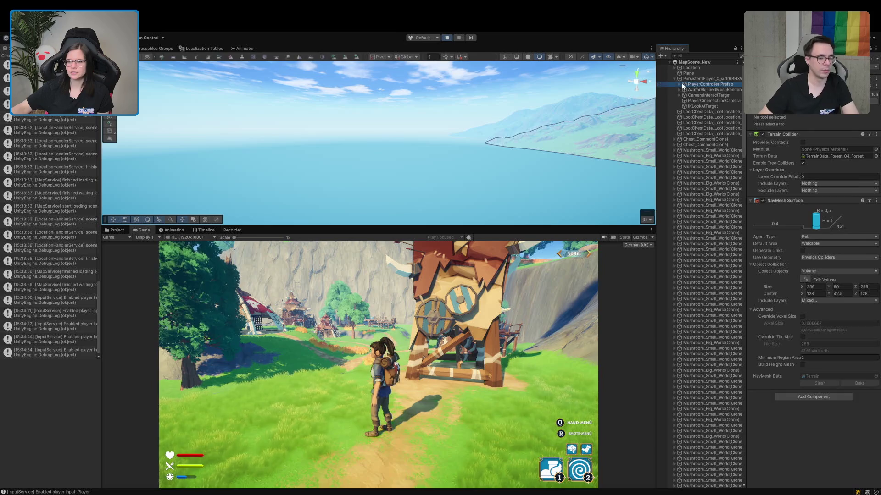
pyautogui.click(710, 84)
pyautogui.press('f')
pyautogui.moveTo(382, 108)
pyautogui.mouseDown()
pyautogui.moveTo(428, 69)
pyautogui.moveTo(420, 48)
pyautogui.moveTo(391, 177)
pyautogui.mouseUp()
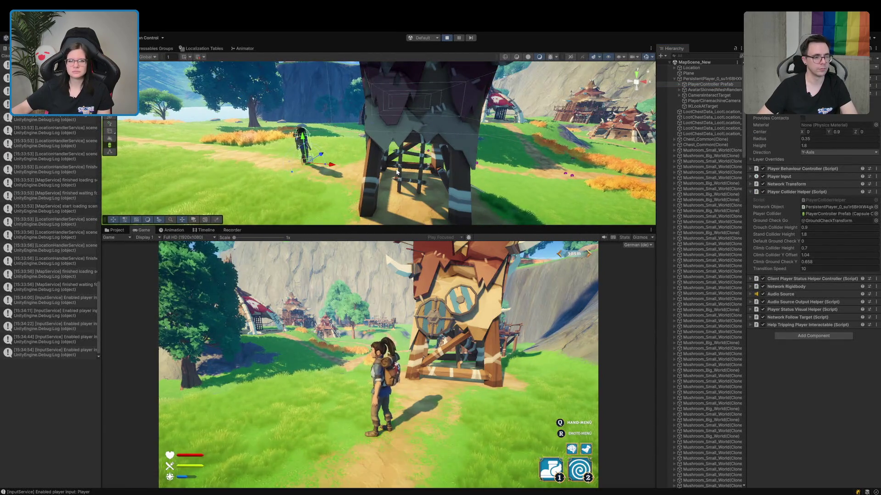
pyautogui.click(399, 170)
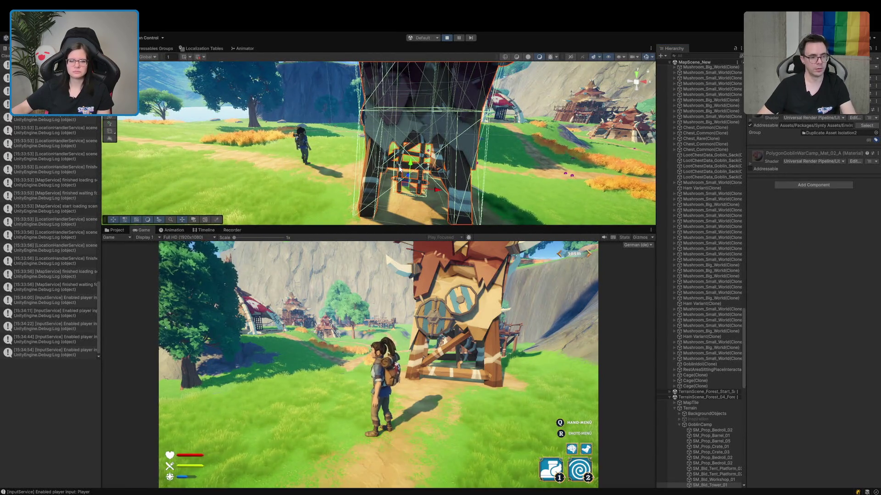
# Back in the game, walk past the siege tower and boulder and climb the cliff.
pyautogui.click(323, 452)
pyautogui.press('w')
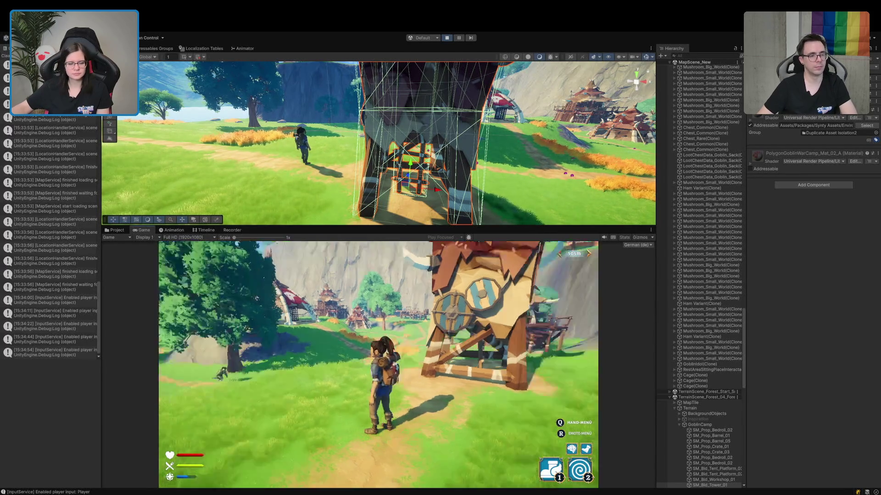
pyautogui.press('w')
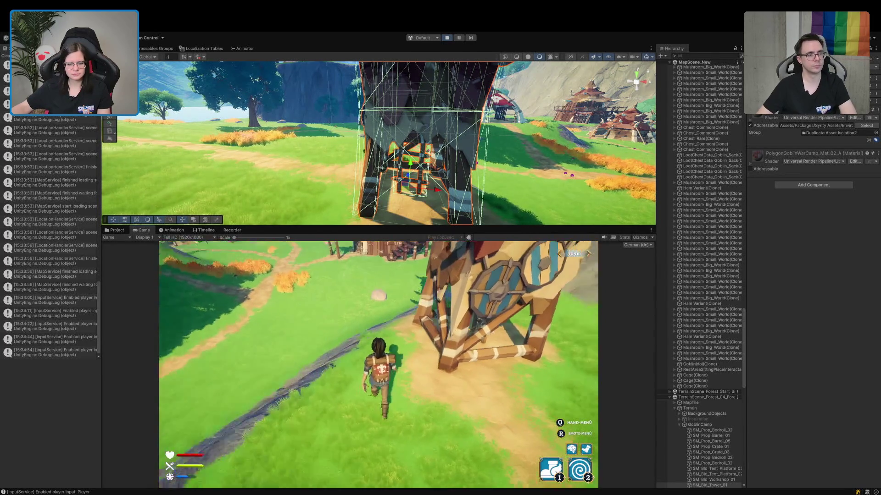
pyautogui.press('w')
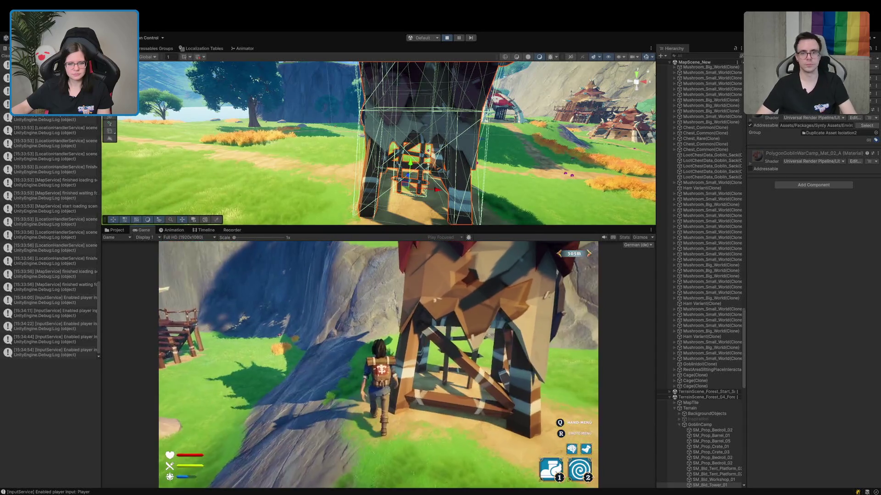
pyautogui.press('w')
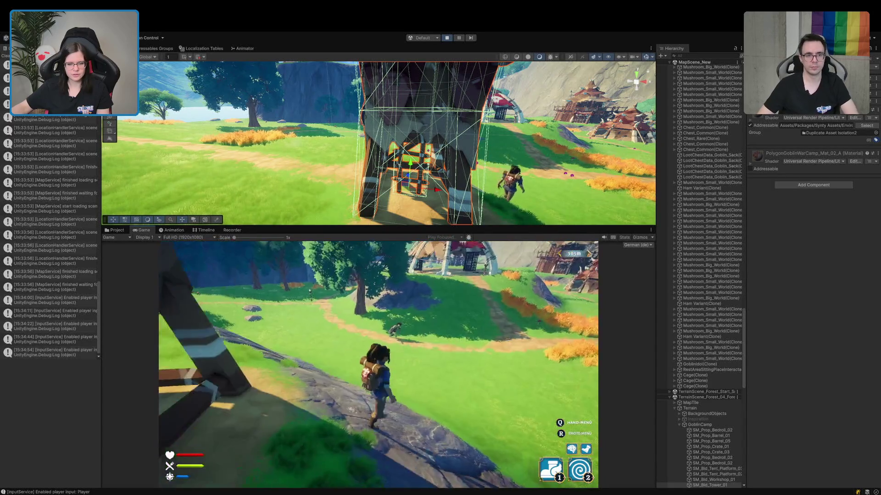
pyautogui.press('w')
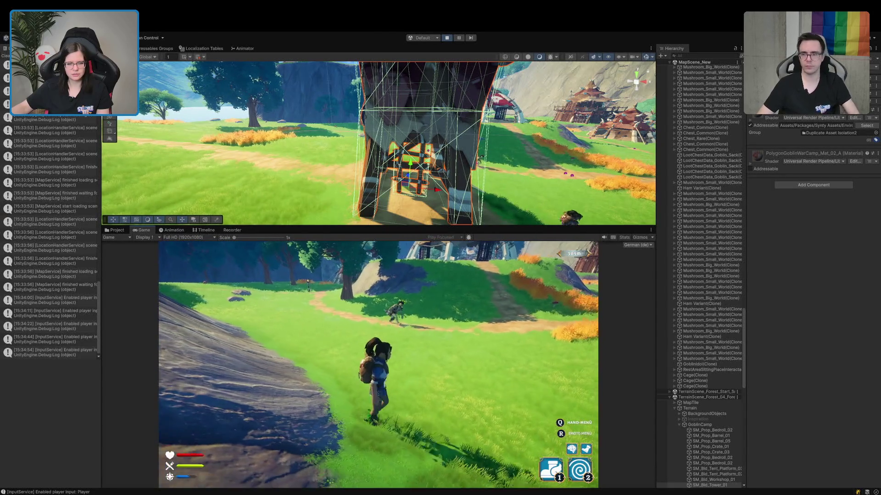
pyautogui.press('w')
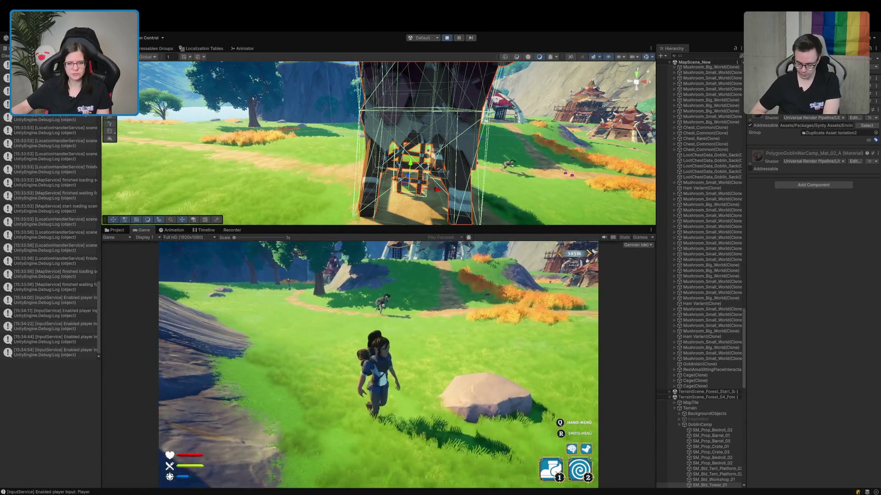
pyautogui.press('w')
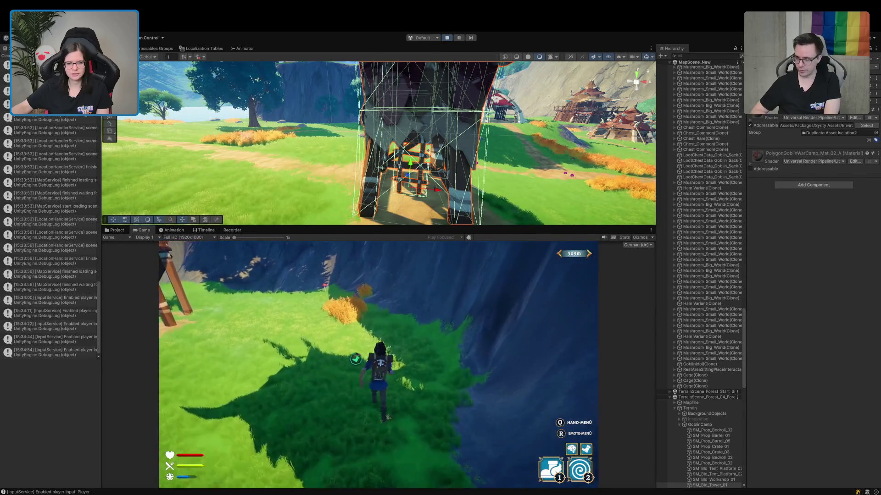
pyautogui.press('w')
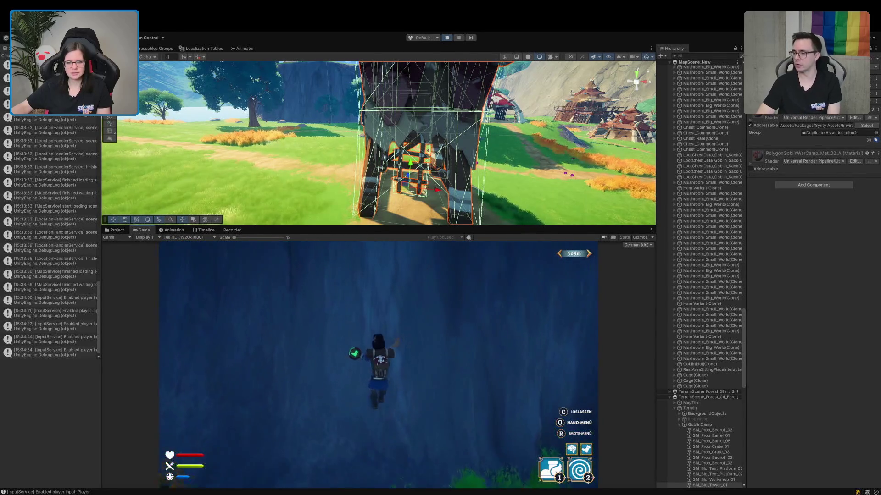
pyautogui.press('w')
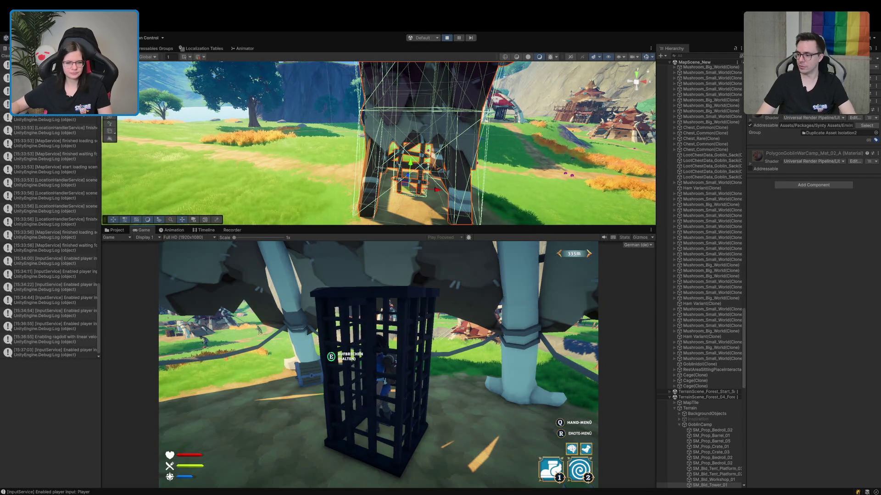
# Break out of the cage and walk along the path toward the goblin camp.
pyautogui.moveTo(378, 365)
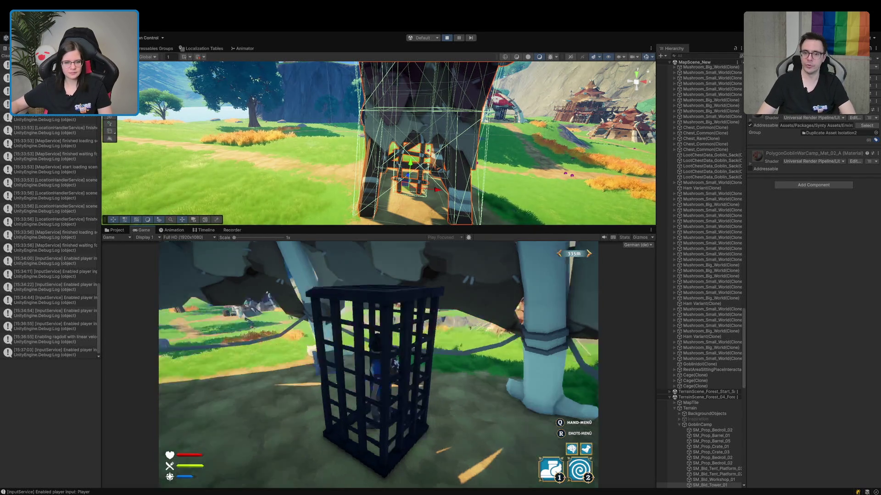
pyautogui.press('w')
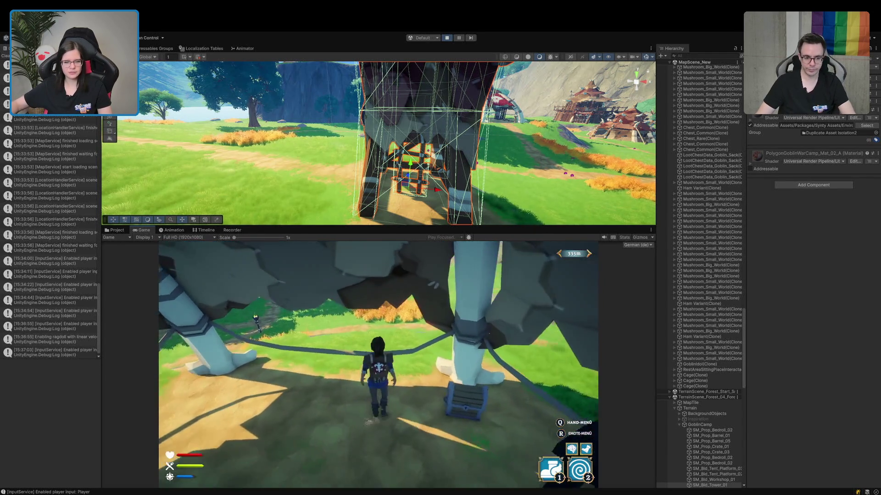
pyautogui.press('w')
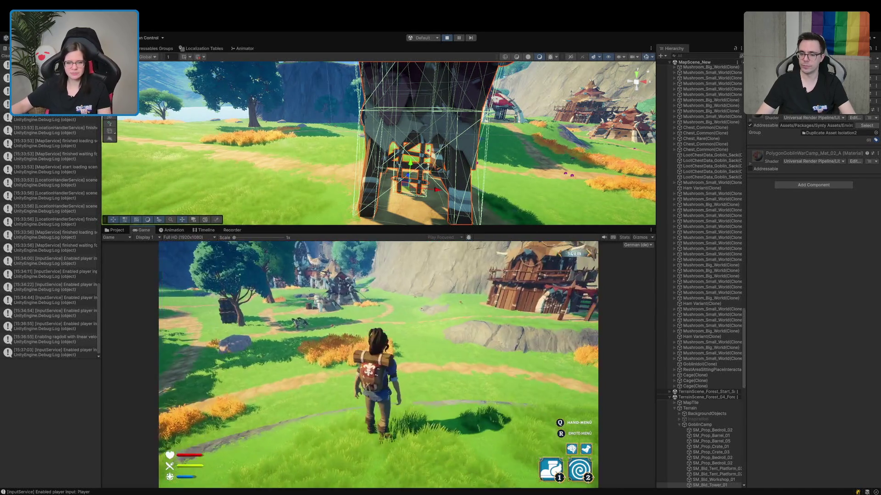
pyautogui.press('w')
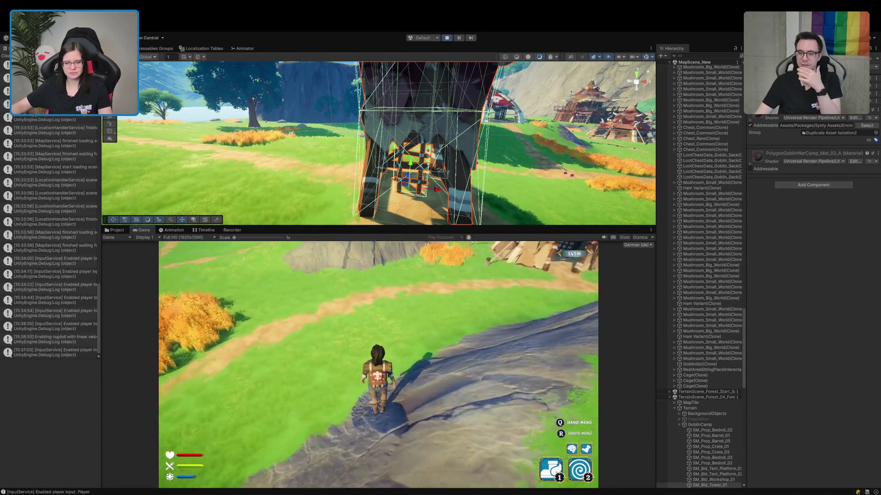
pyautogui.press('w')
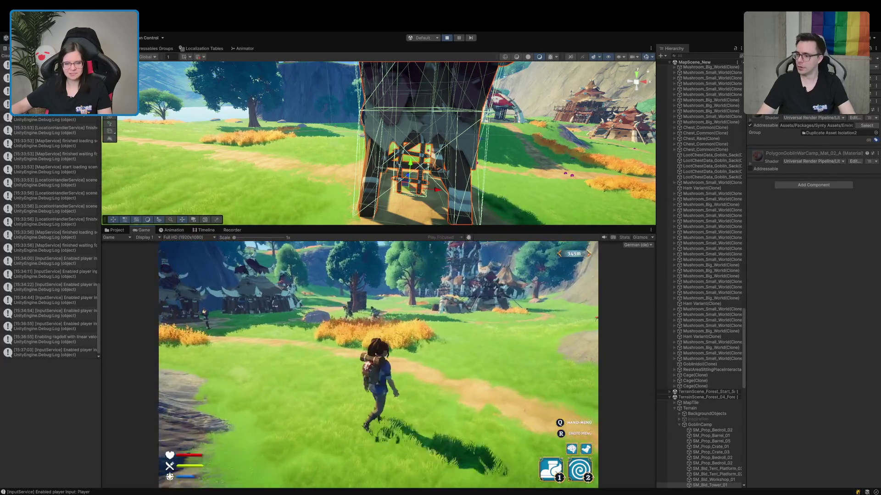
pyautogui.press('w')
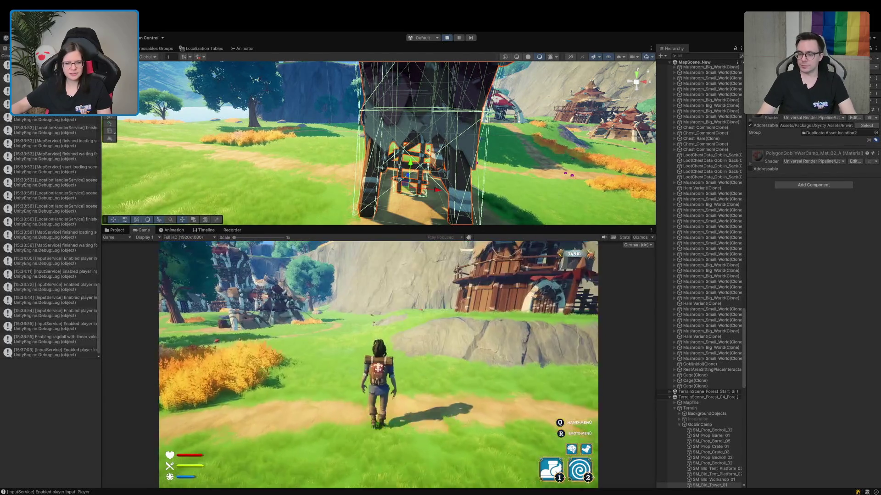
pyautogui.press('w')
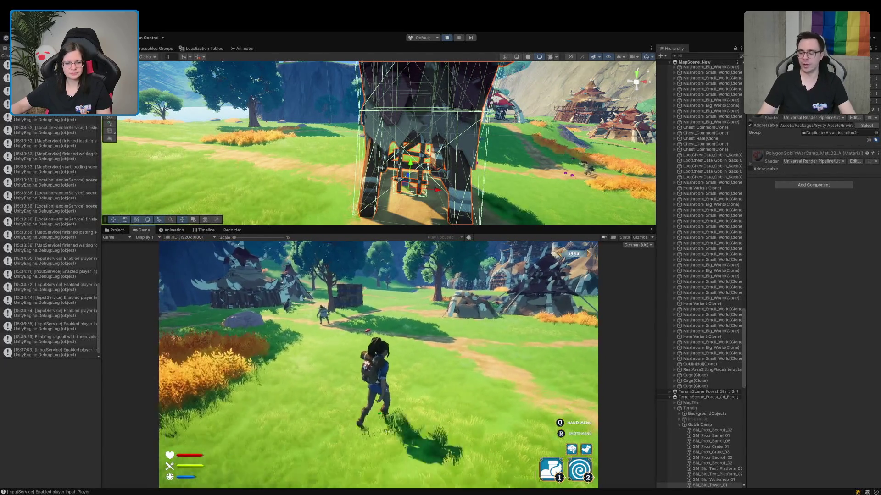
pyautogui.press('w')
pyautogui.press('w')
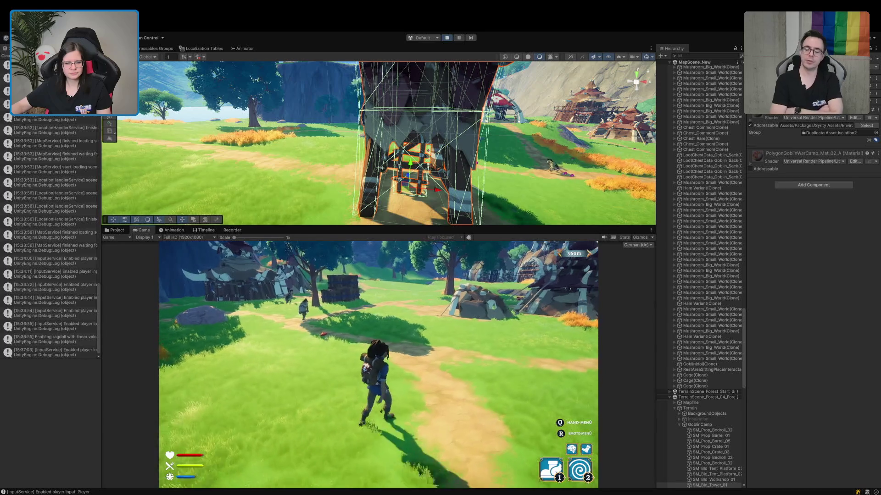
pyautogui.press('w')
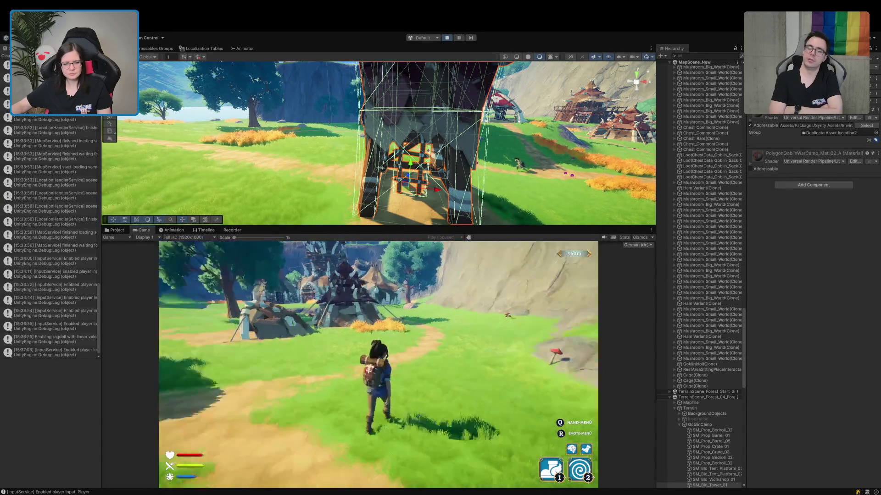
pyautogui.press('w')
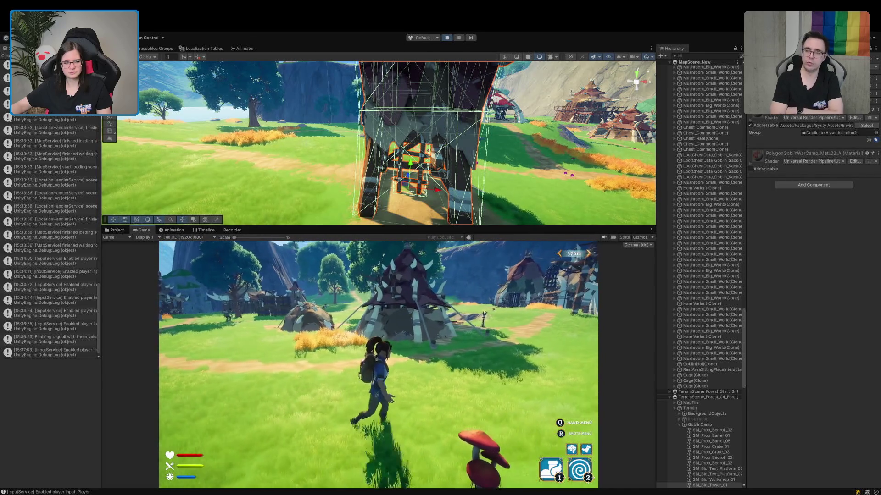
pyautogui.press('w')
# Pick up the big red mushroom, use it from the hand menu, and run into the camp.
pyautogui.press('e')
pyautogui.press('q')
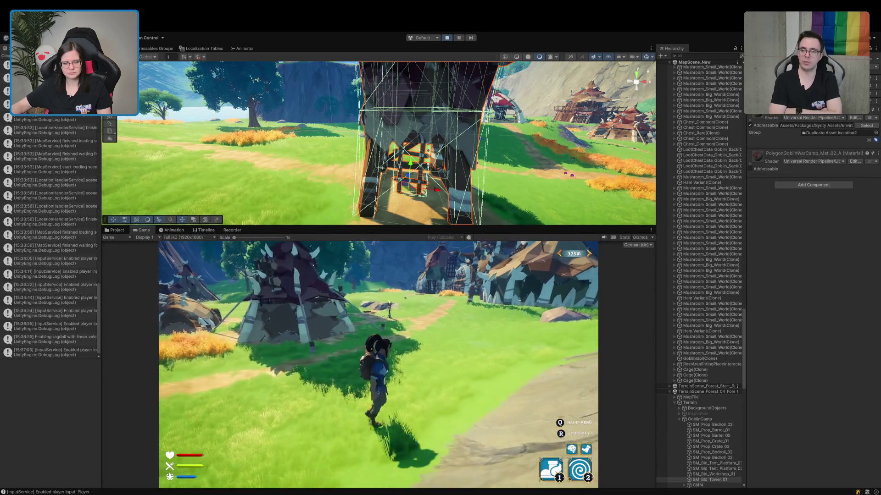
pyautogui.press('w')
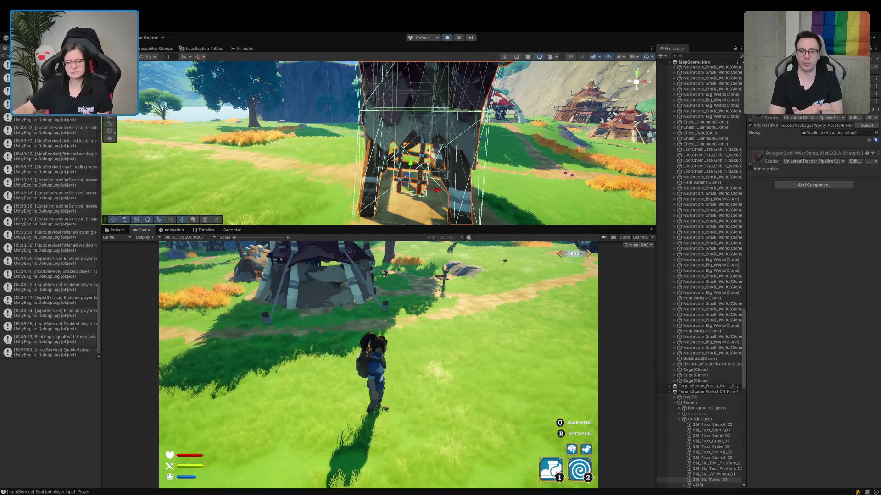
pyautogui.press('w')
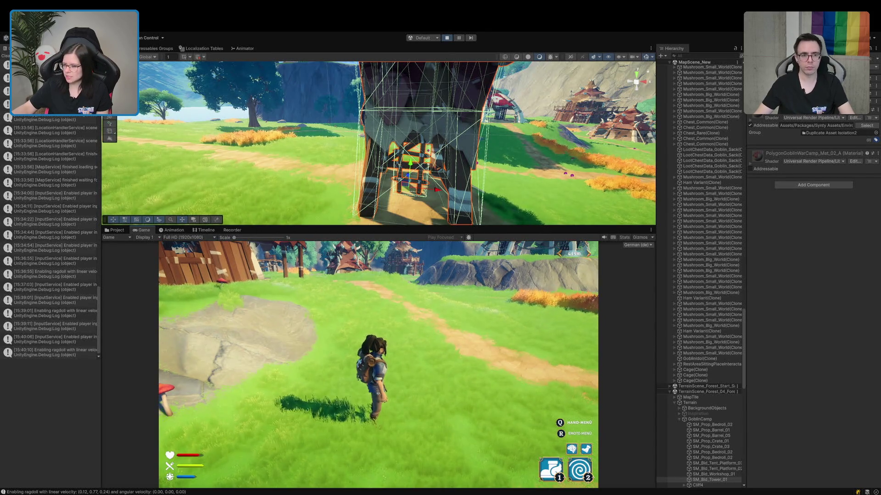
# Stop play mode after roaming the forest map beyond the goblin camp.
pyautogui.click(447, 39)
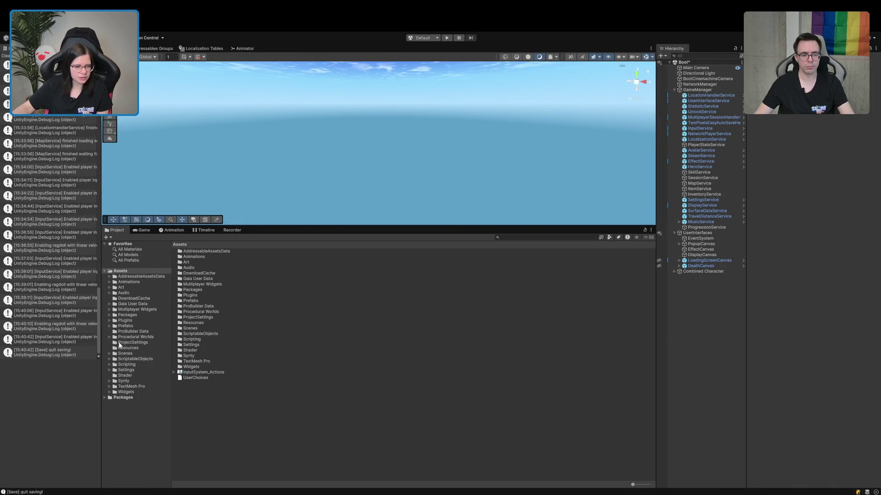
# Browse the Project window to Assets/Scenes/MapTiles/Forest/00_Forest_Start_SmallVillage.
pyautogui.click(109, 359)
pyautogui.click(109, 359)
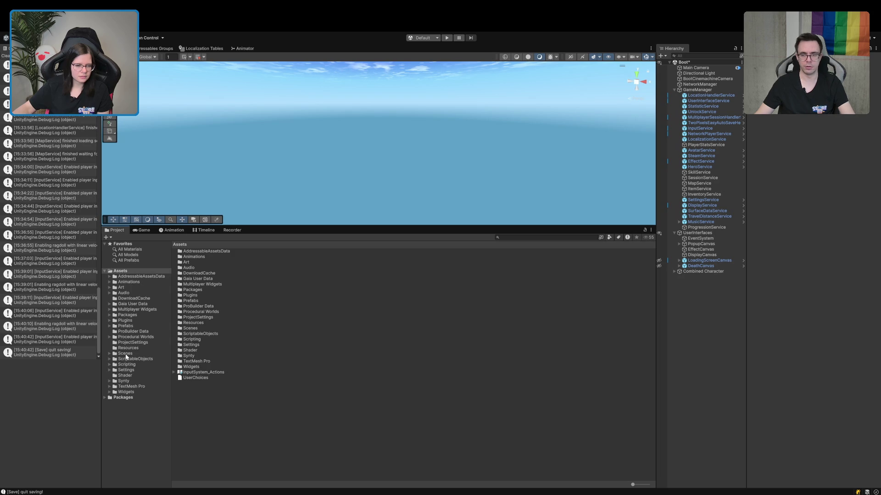
pyautogui.click(108, 354)
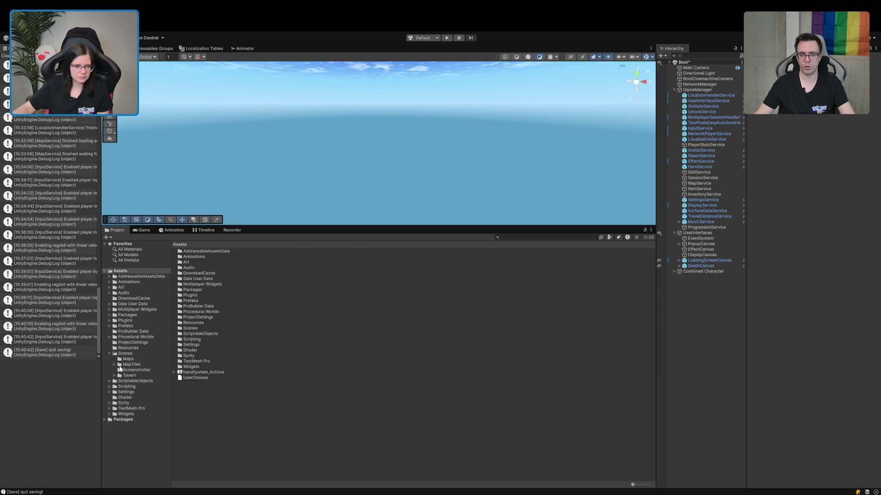
pyautogui.click(117, 365)
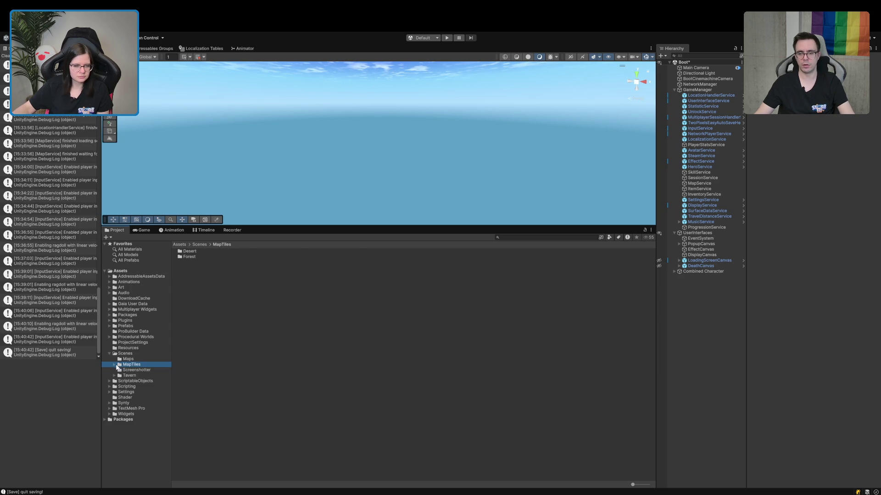
pyautogui.click(114, 365)
pyautogui.click(142, 382)
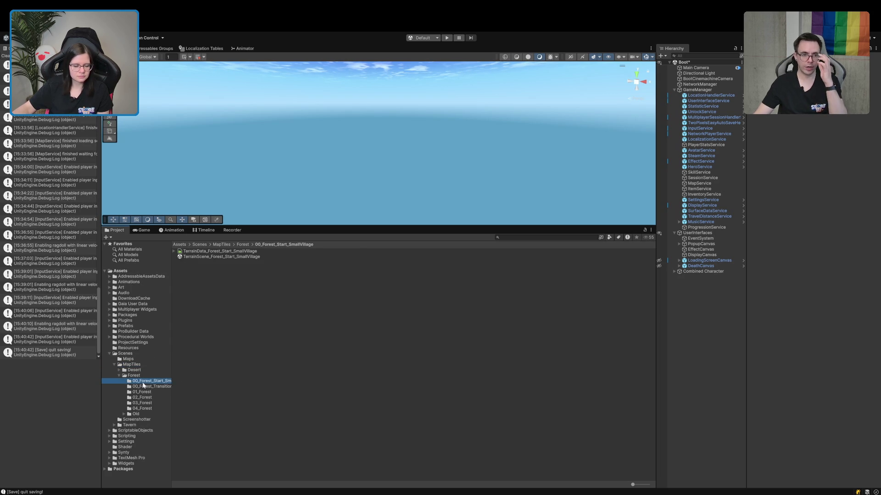
# Open the forest start village TerrainScene and inspect the Terrain's collider and navmesh settings.
pyautogui.click(218, 257)
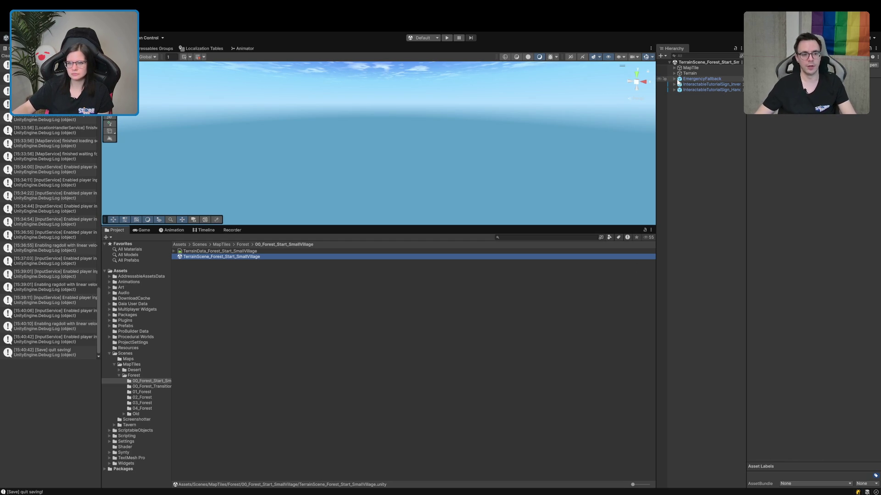
pyautogui.click(689, 74)
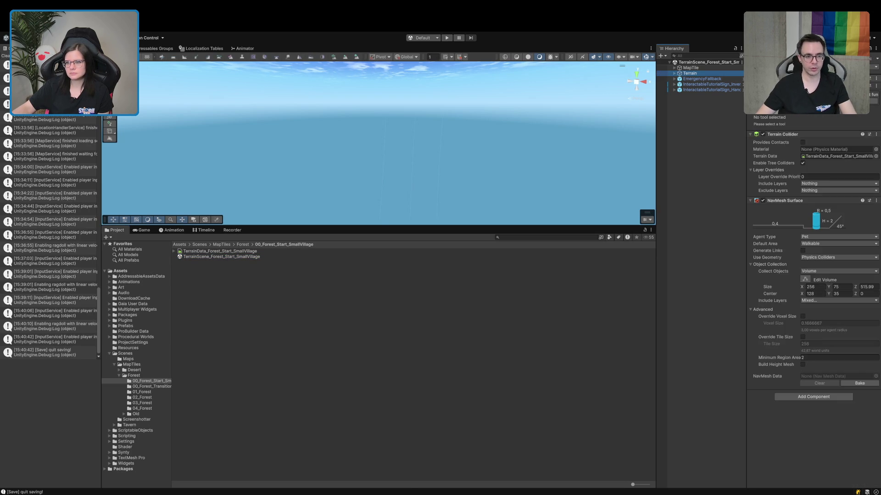
pyautogui.click(691, 201)
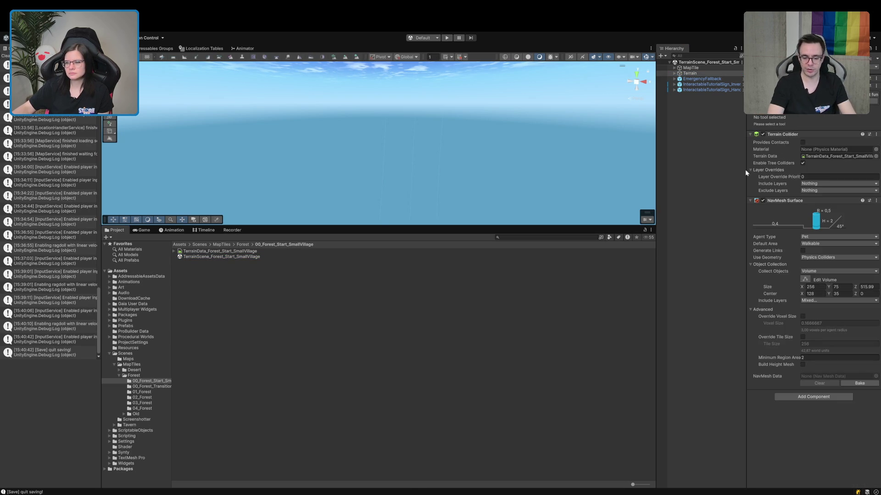
# Reopen the Boot scene from Assets/Scenes and start play mode with Ctrl+P.
pyautogui.click(127, 354)
pyautogui.doubleClick(188, 274)
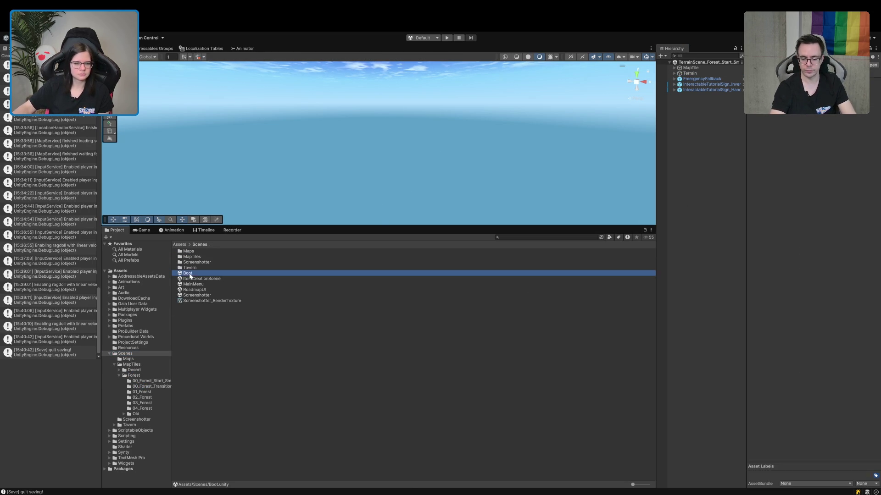
pyautogui.click(153, 51)
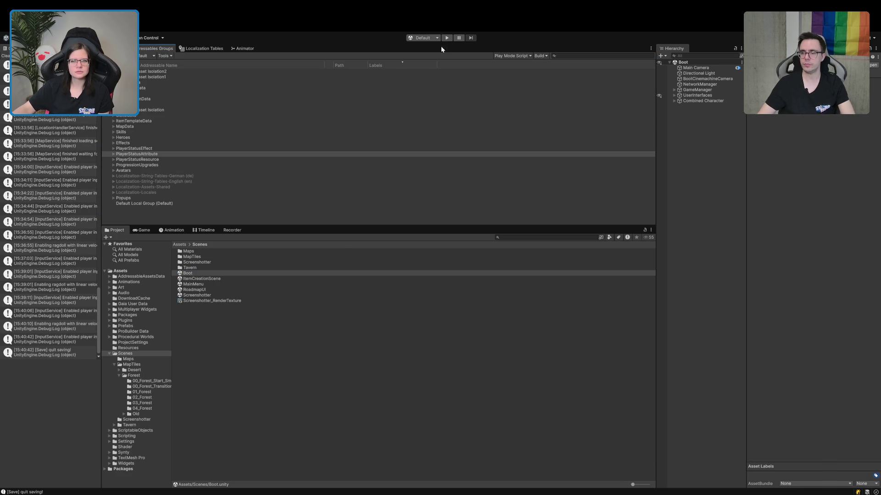
pyautogui.hotkey('ctrl', 'p')
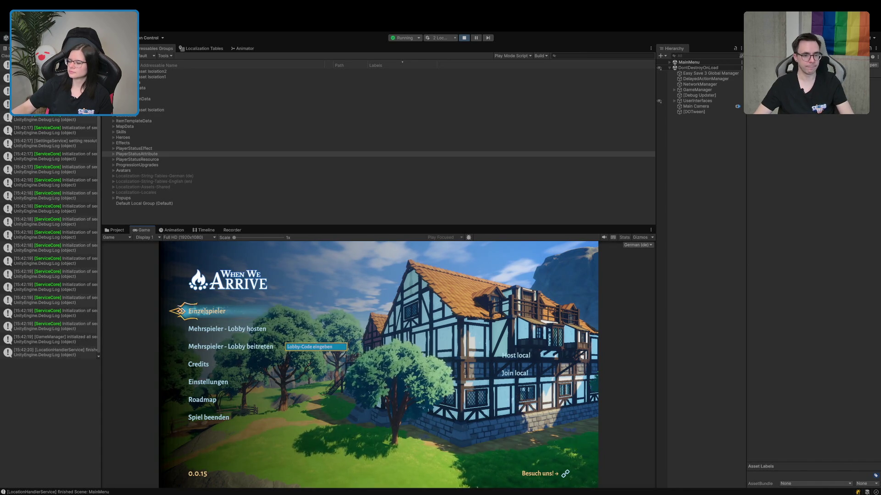
# Start a local game session from the When We Arrive main menu.
pyautogui.click(511, 372)
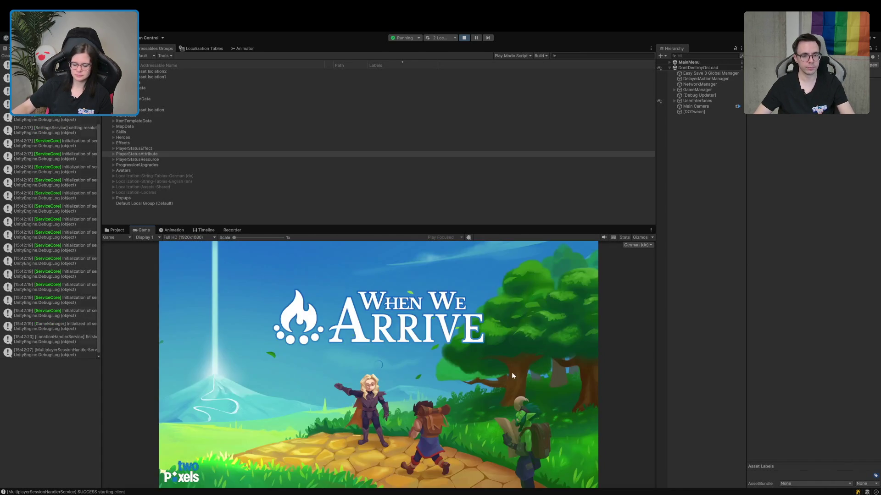
# Run the character out of the tavern into the green portal to the forest map, then stop play.
pyautogui.press('w')
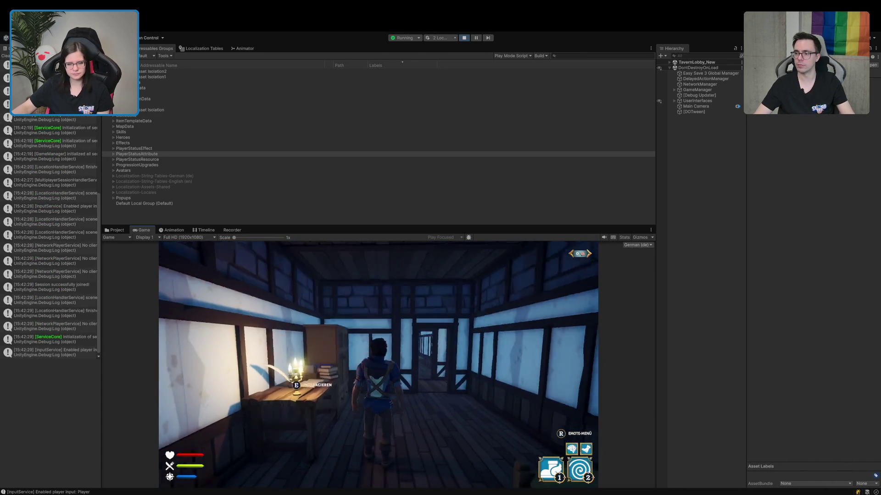
pyautogui.press('w')
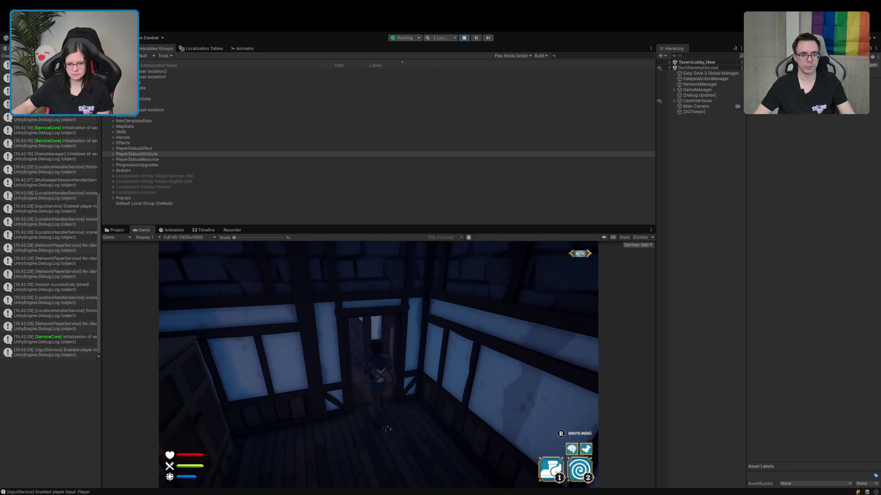
pyautogui.press('w')
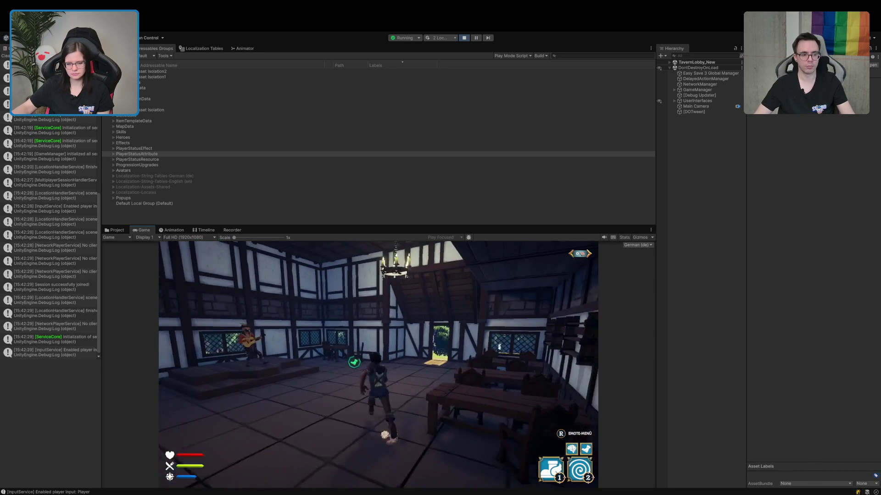
pyautogui.press('w')
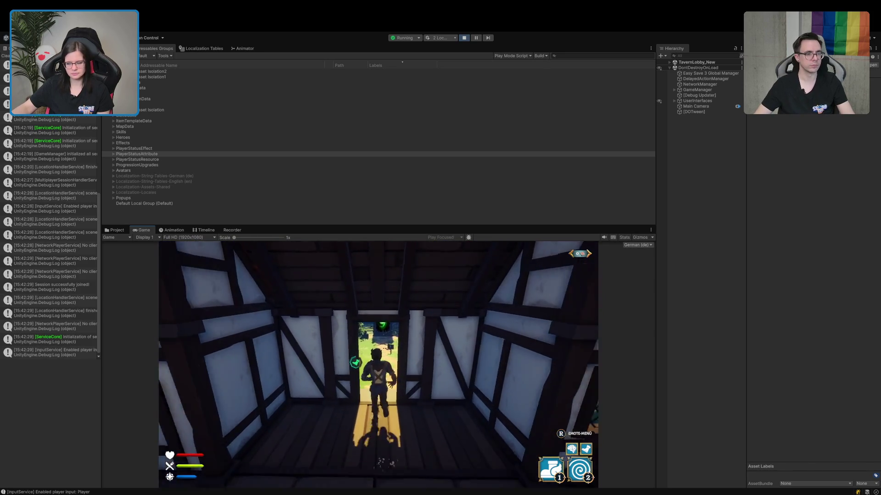
pyautogui.press('w')
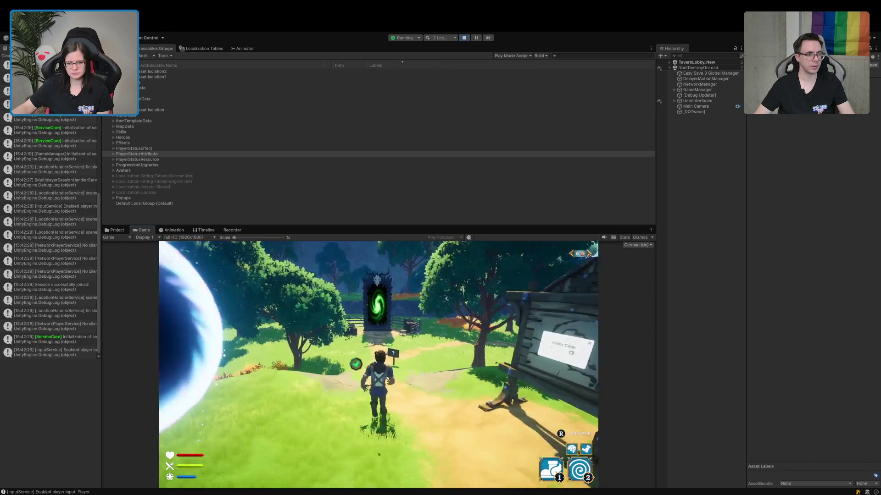
pyautogui.press('w')
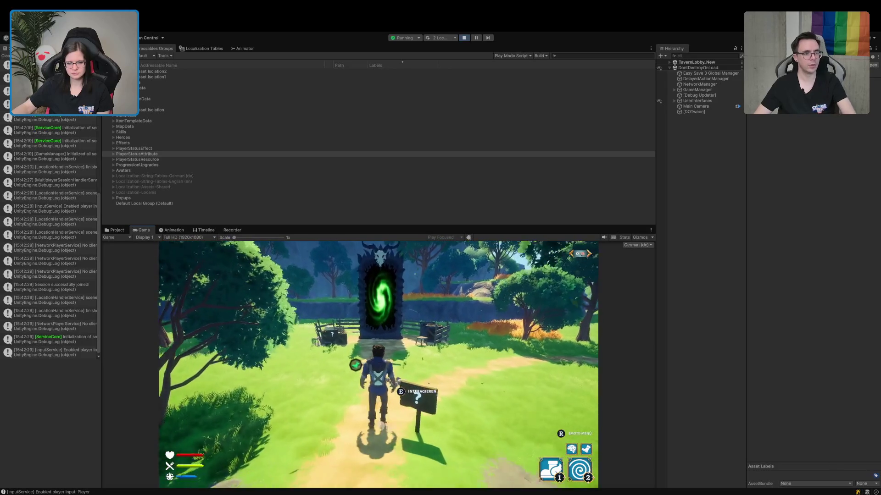
pyautogui.press('w')
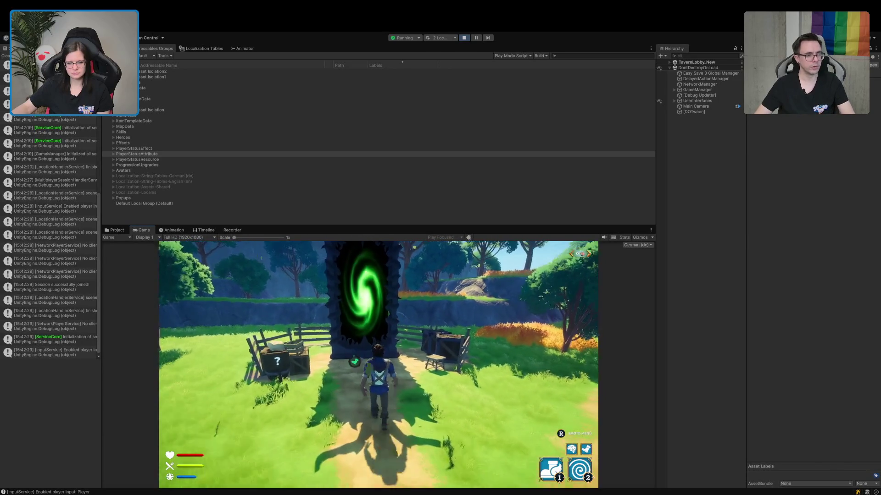
pyautogui.press('w')
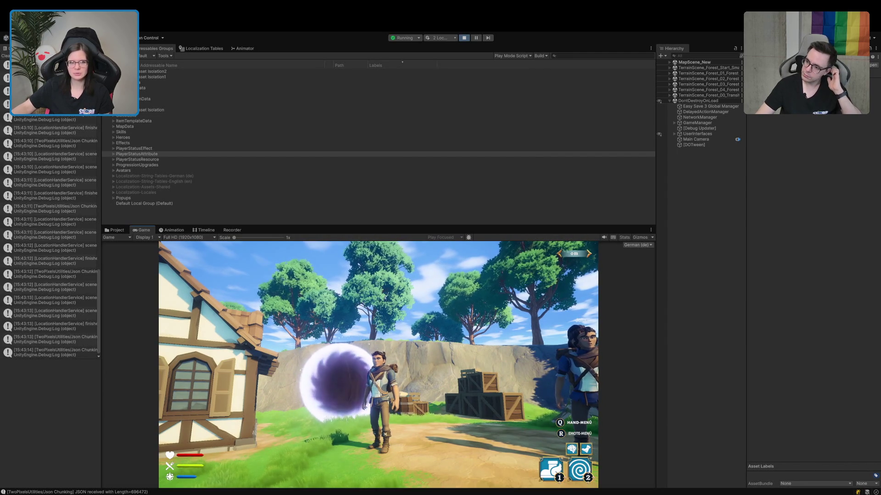
pyautogui.click(464, 38)
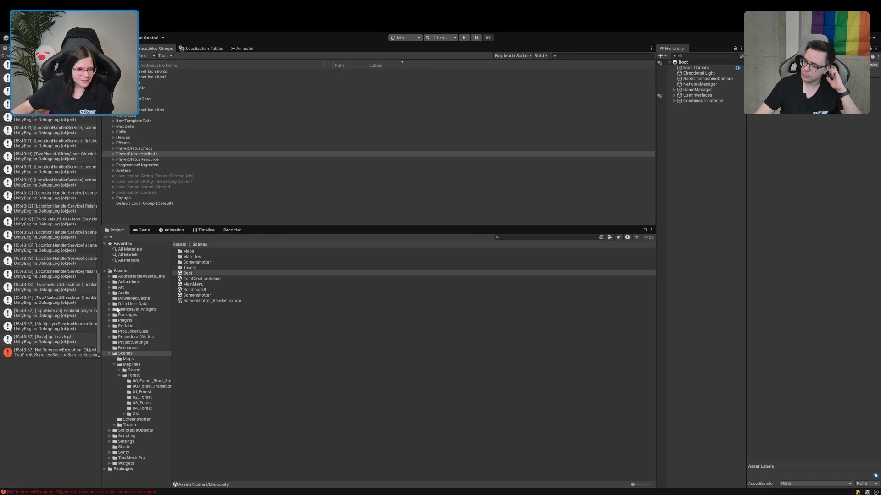
# Collapse the Scenes folder and toggle the ScriptableObjects folder in the Project window.
pyautogui.click(110, 353)
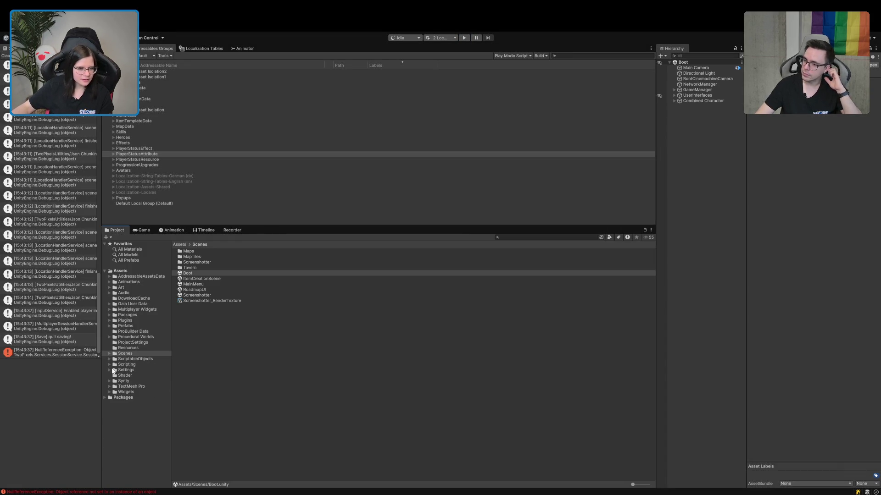
pyautogui.click(110, 359)
pyautogui.click(109, 359)
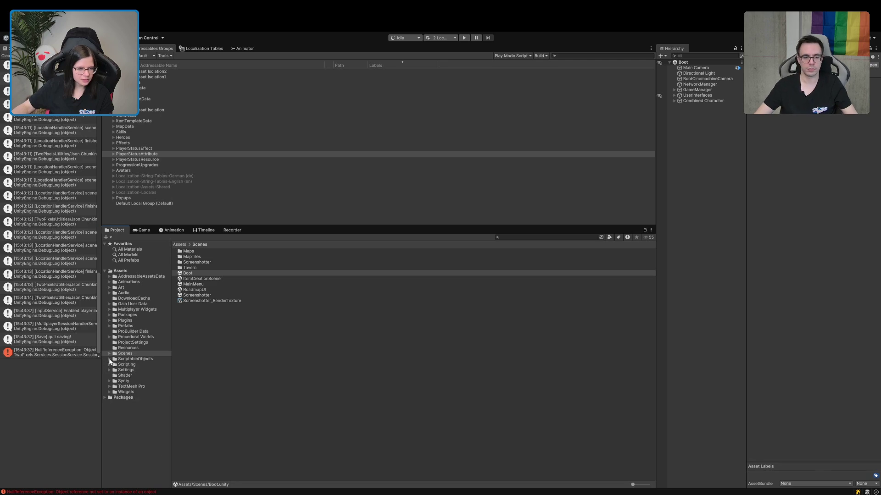
# Browse ScriptableObjects to inspect the HungerDrain status effect and attribute data assets.
pyautogui.click(110, 359)
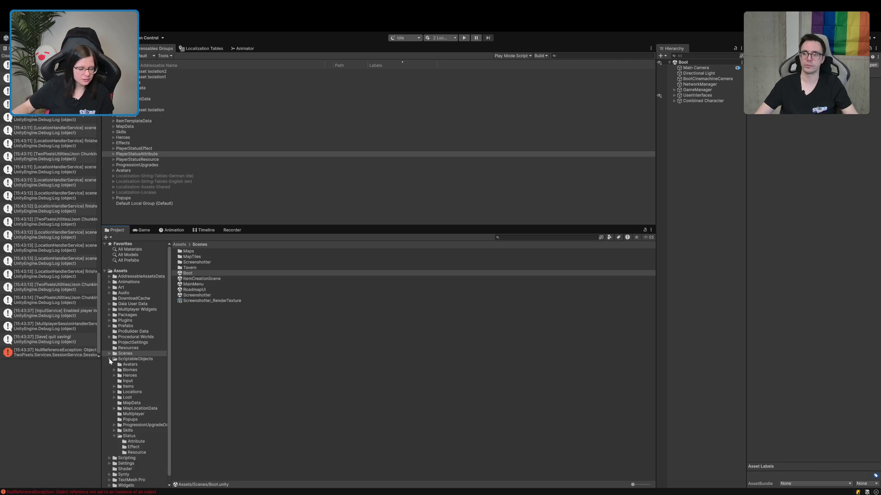
pyautogui.click(134, 447)
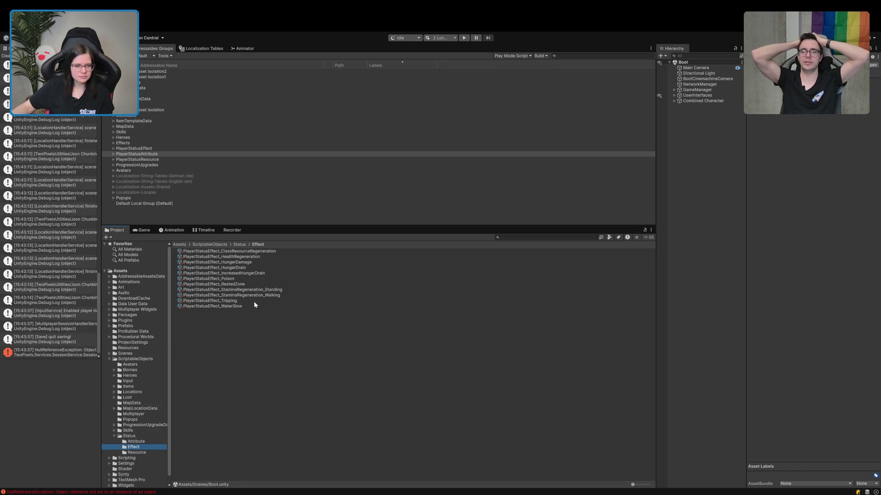
pyautogui.click(243, 267)
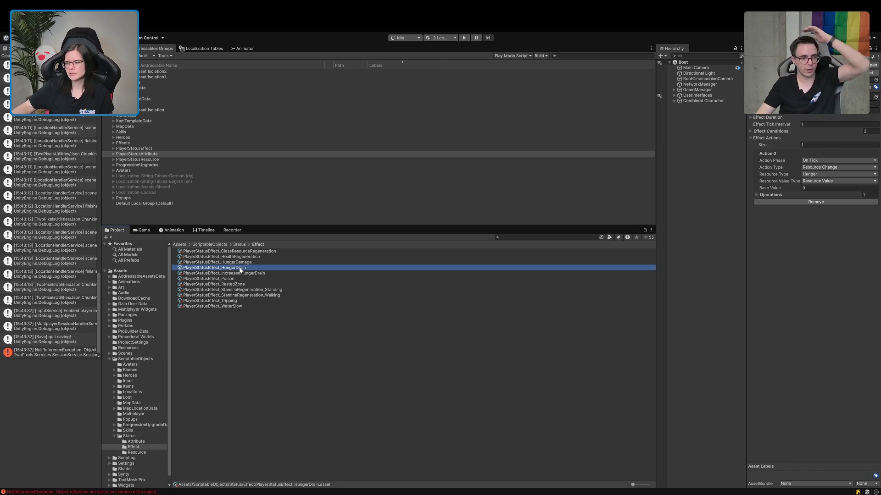
pyautogui.click(137, 440)
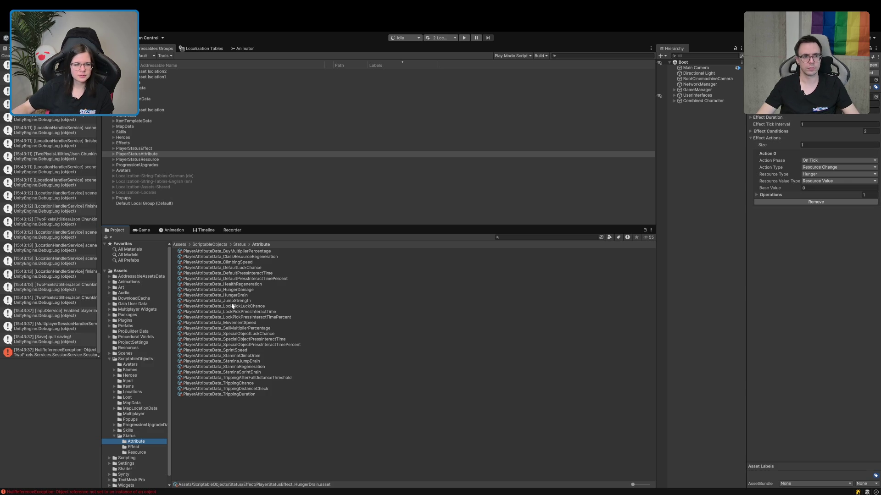
pyautogui.click(241, 296)
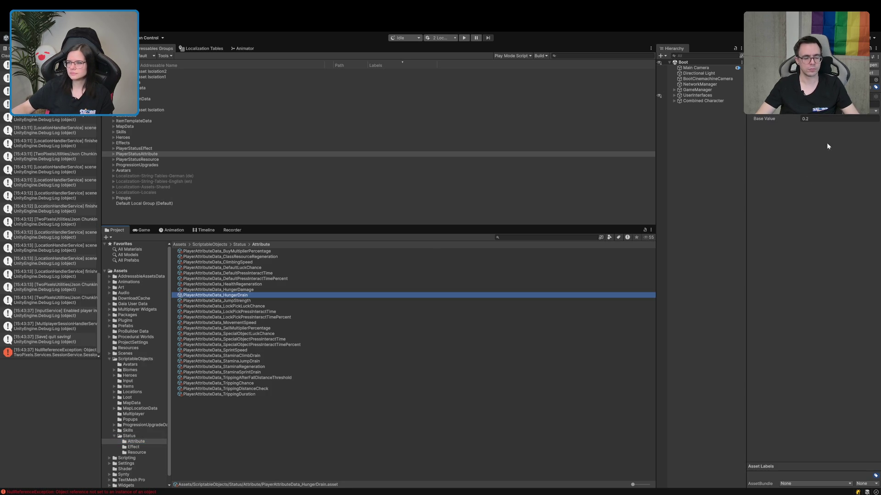
# Set HungerDrain Base Value to 5 and HungerDamage Base Value to 2, then restart play.
pyautogui.click(833, 119)
pyautogui.write('5')
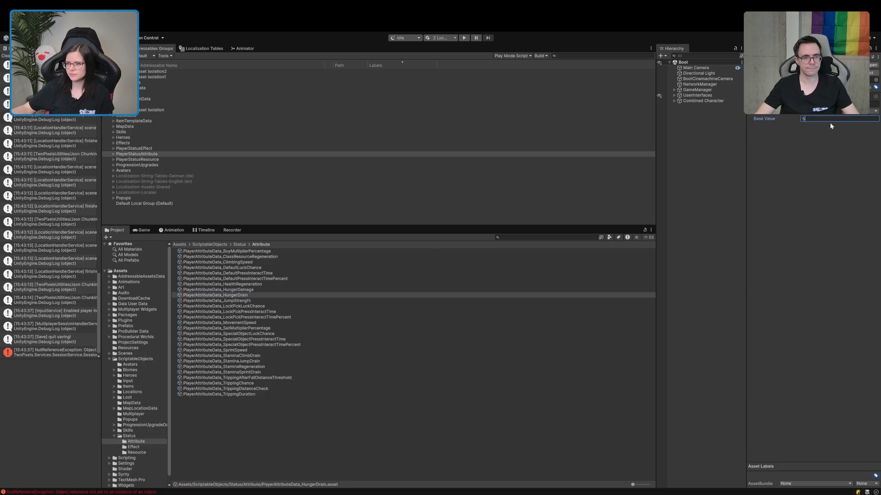
pyautogui.click(220, 289)
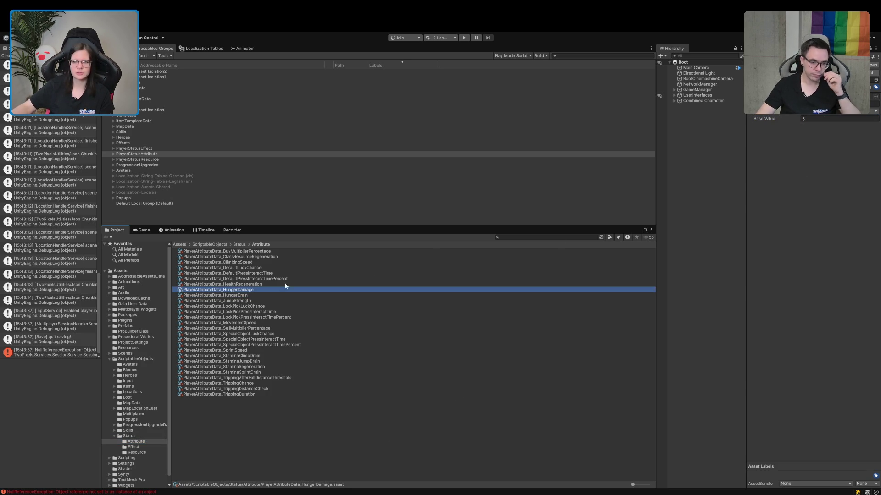
pyautogui.click(826, 118)
pyautogui.write('20')
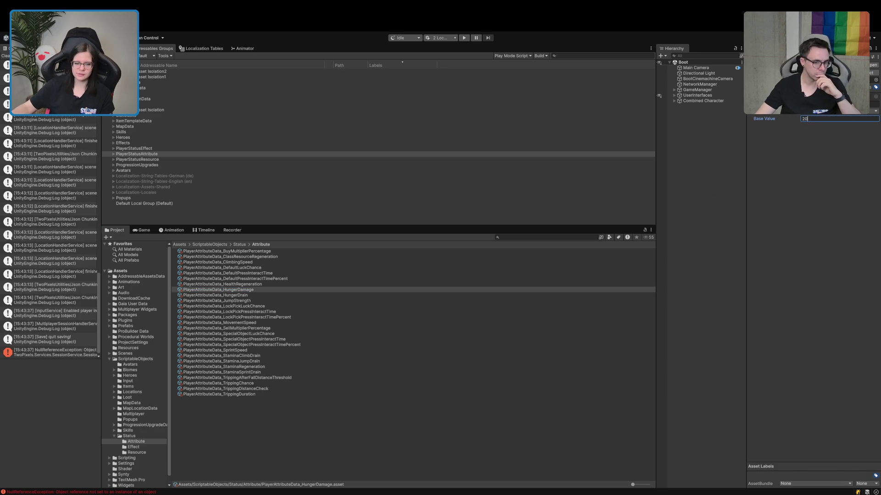
pyautogui.click(300, 450)
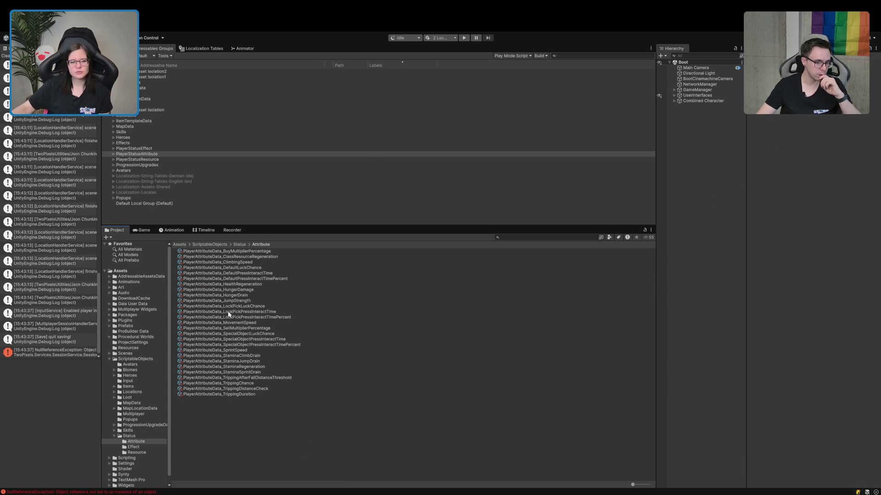
pyautogui.click(258, 285)
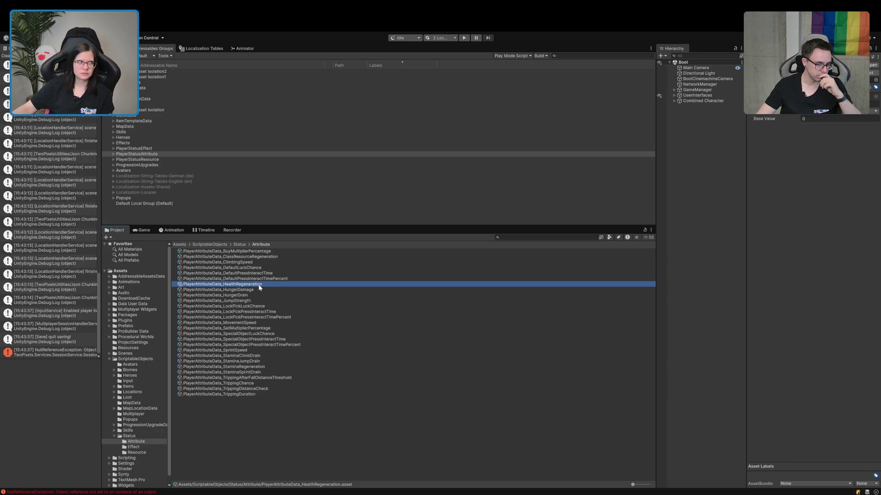
pyautogui.click(464, 38)
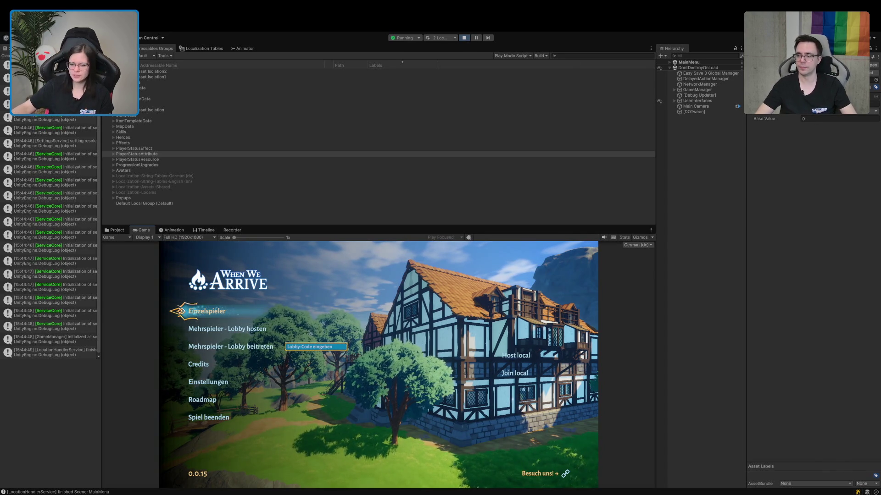
# Join a local game from the main menu to load the tavern lobby.
pyautogui.click(506, 376)
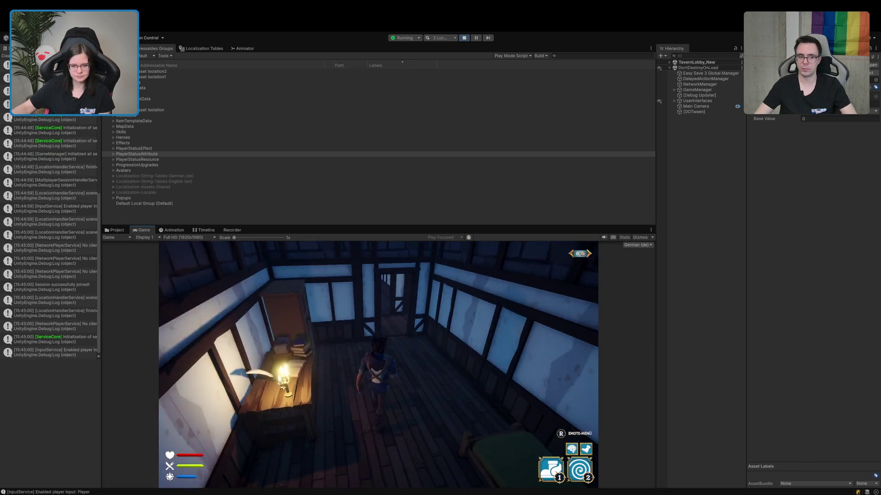
# Run the character from the tavern's back room out to the green portal.
pyautogui.press('w')
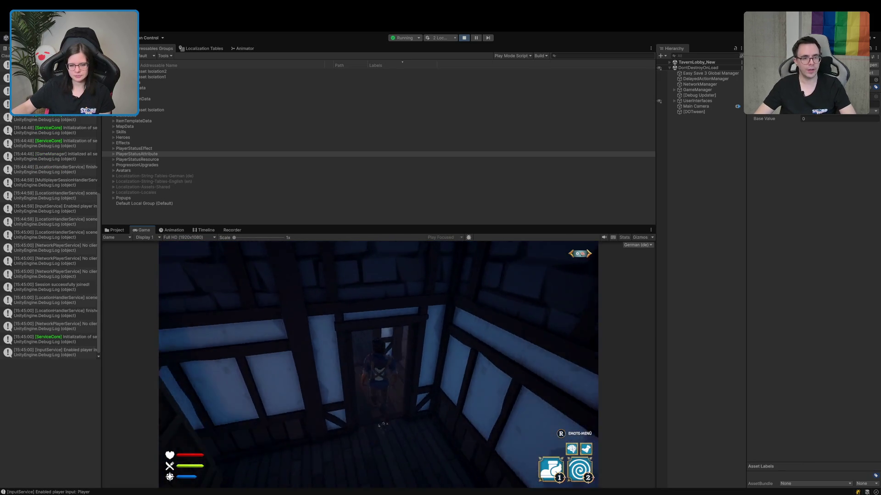
pyautogui.press('w')
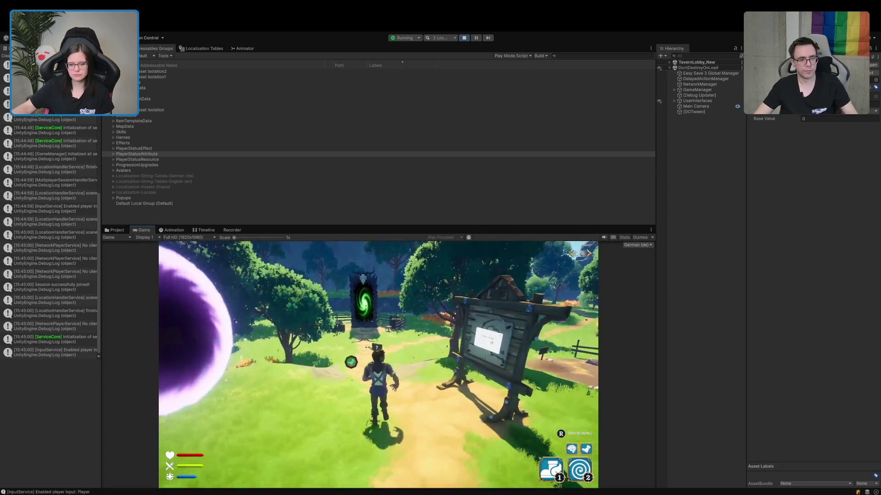
pyautogui.press('w')
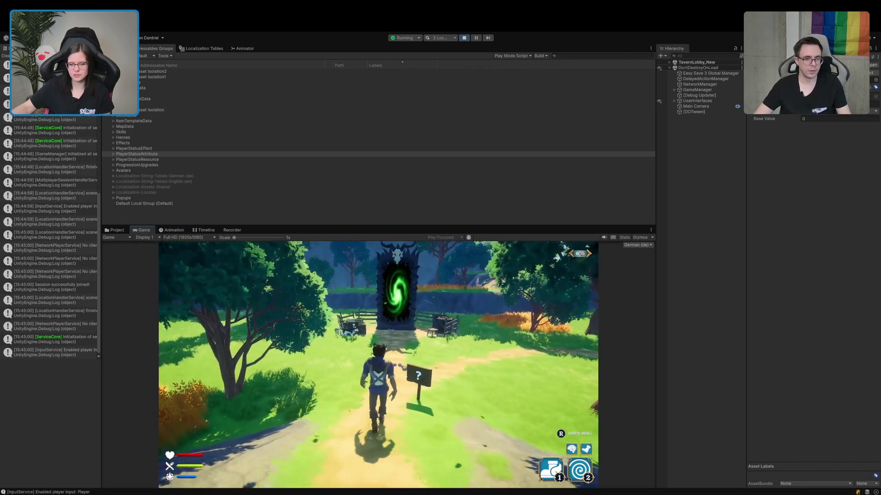
pyautogui.press('w')
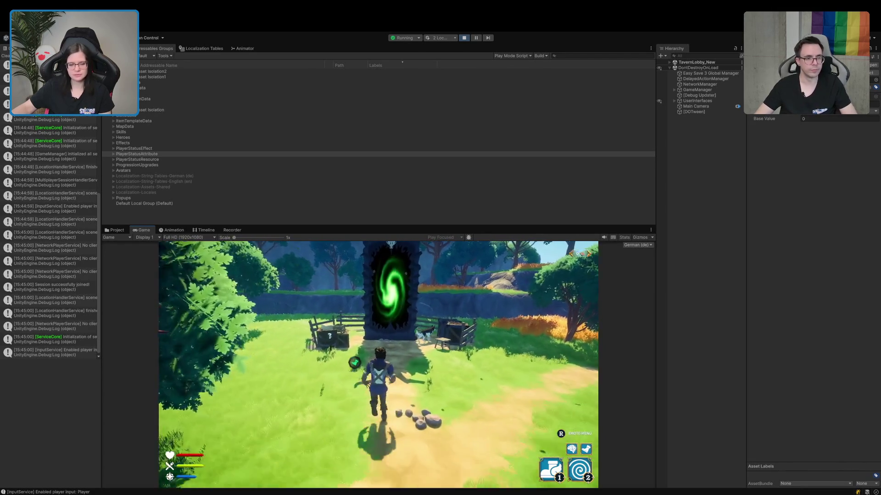
pyautogui.press('w')
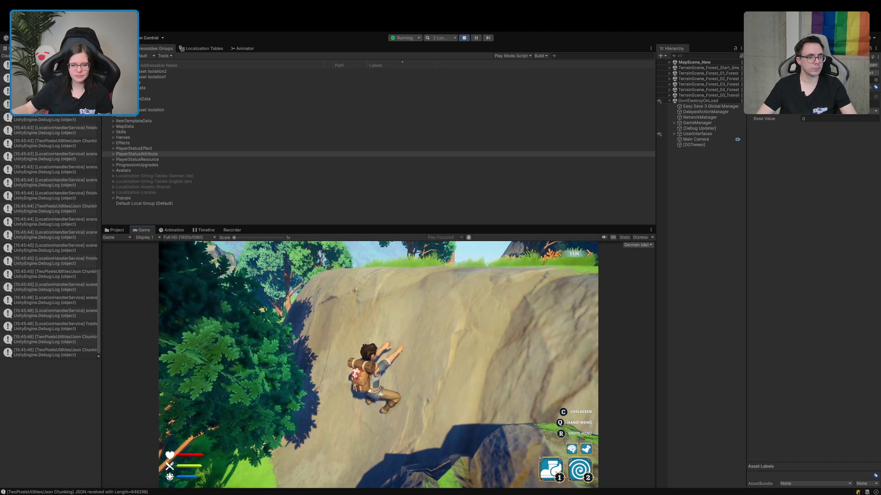
# Clear the asset selection and stop play mode to end the forest test.
pyautogui.click(721, 363)
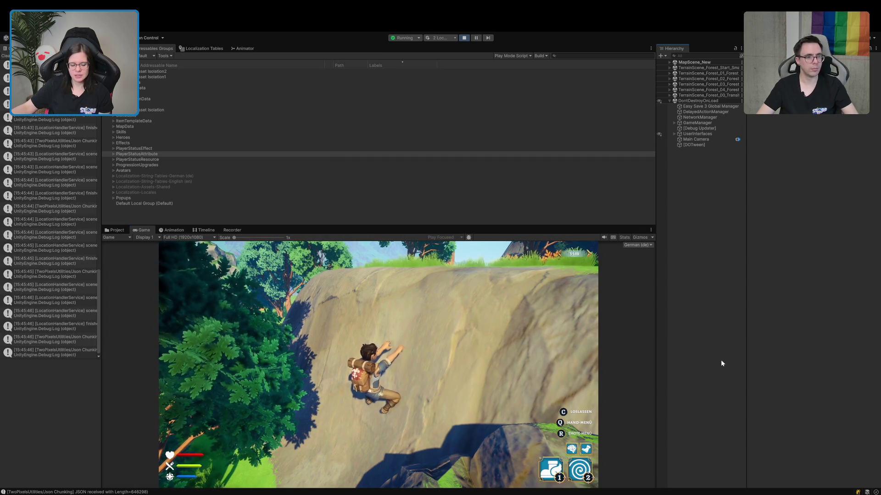
pyautogui.click(463, 39)
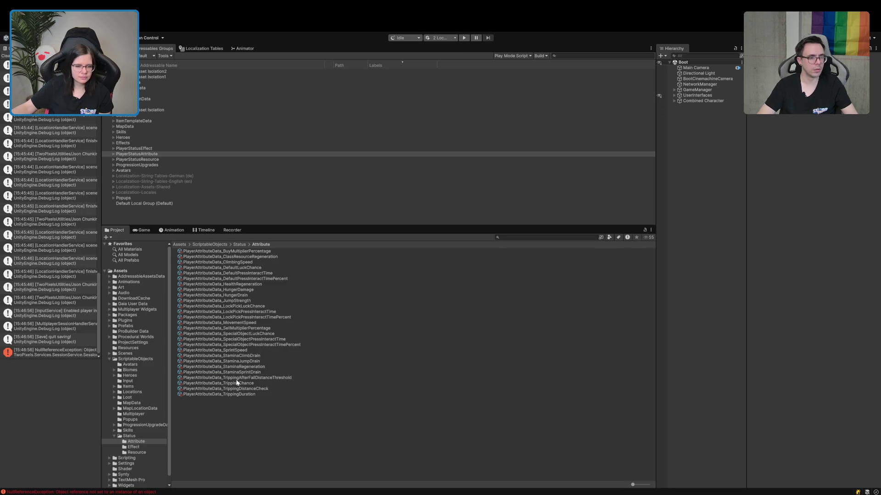
# Set the PlayerAttributeData_HungerDrain Base Value to 15.
pyautogui.click(248, 290)
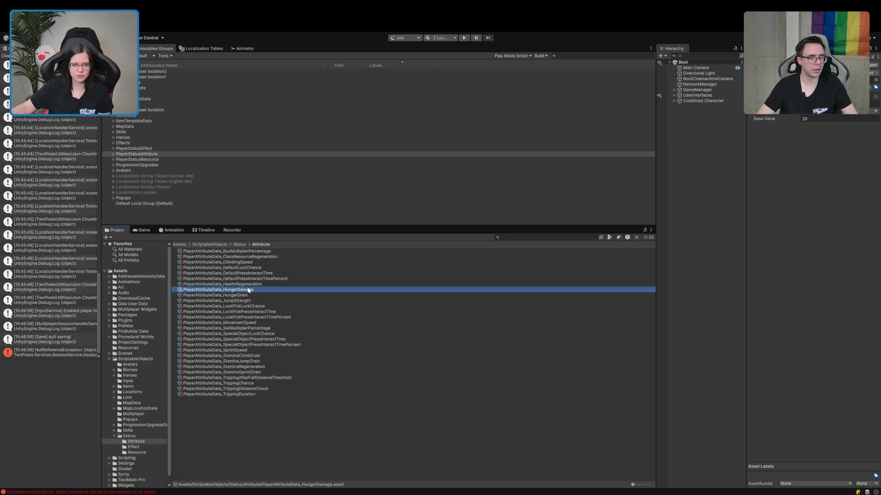
pyautogui.press('Down')
pyautogui.click(816, 119)
pyautogui.write('25')
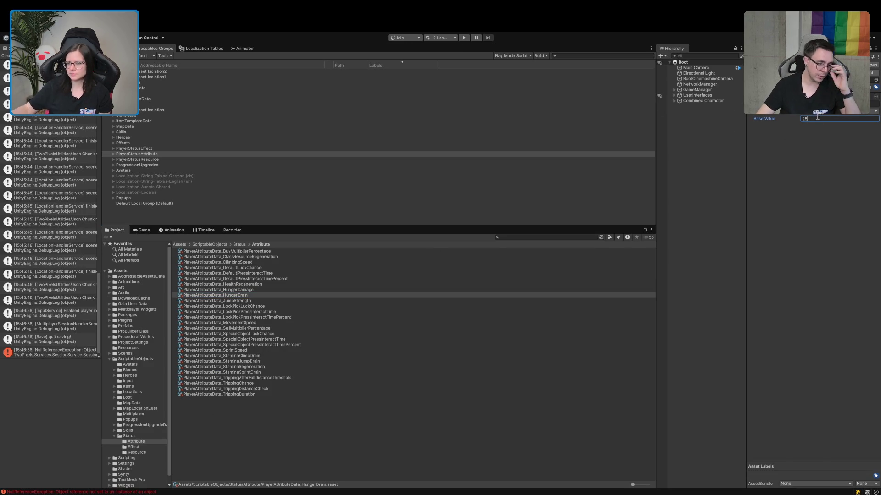
pyautogui.press('BackSpace')
pyautogui.press('BackSpace')
pyautogui.write('15')
# Commit the change, enter Play mode and start a single-player game.
pyautogui.click(399, 418)
pyautogui.click(465, 37)
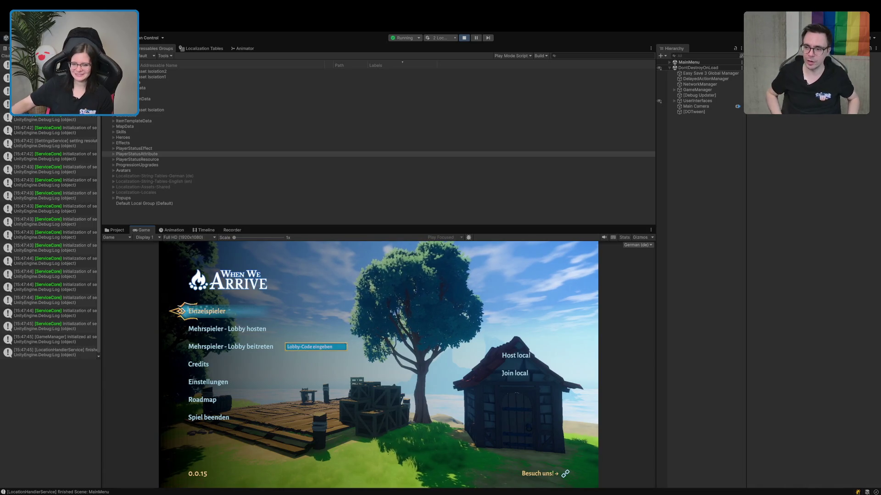
pyautogui.click(519, 375)
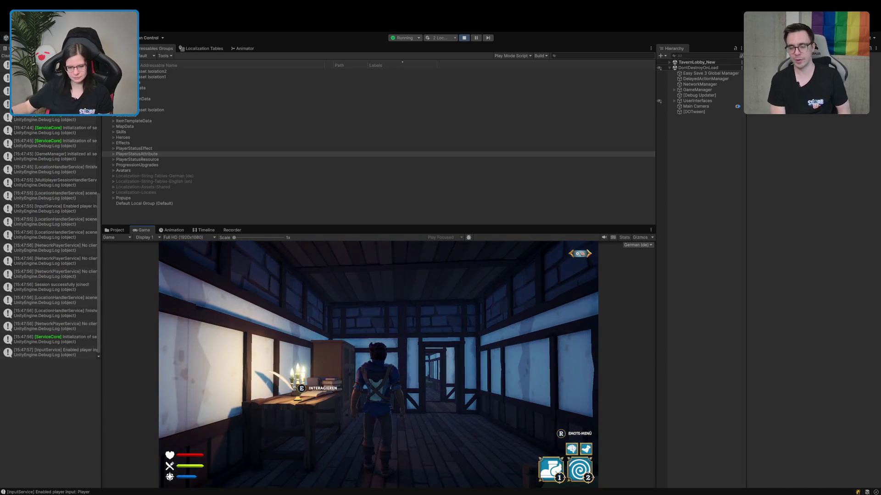
# Run the character through the tavern hall, out the doorway and into the green portal.
pyautogui.press('w')
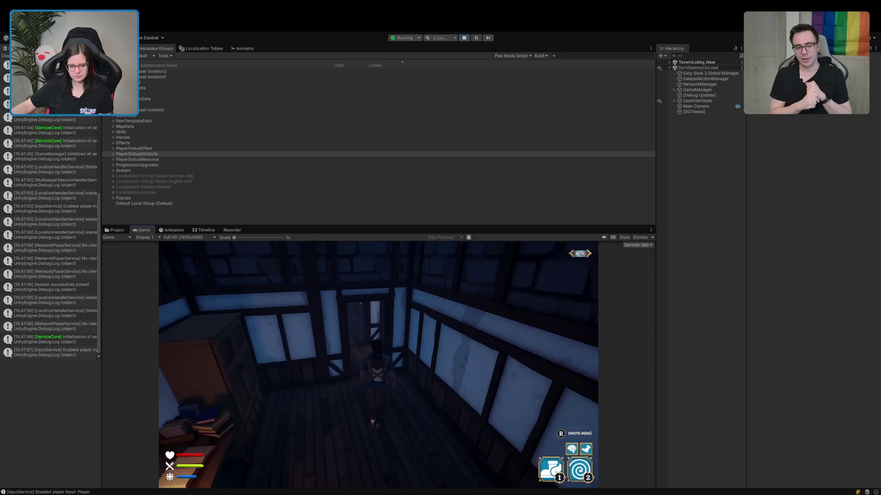
pyautogui.press('w')
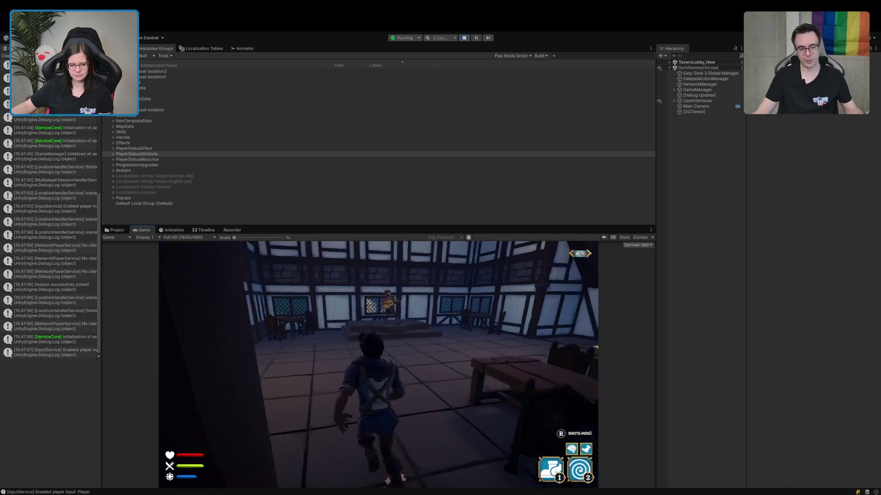
pyautogui.press('w')
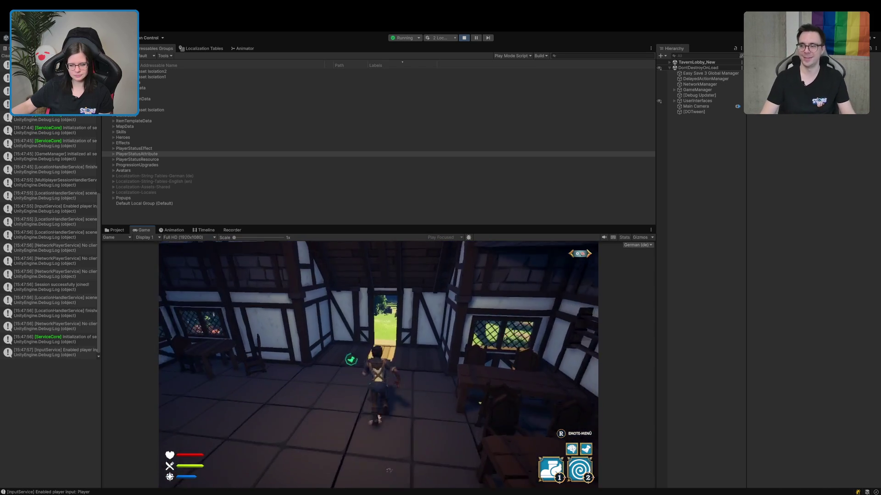
pyautogui.press('w')
pyautogui.press('w')
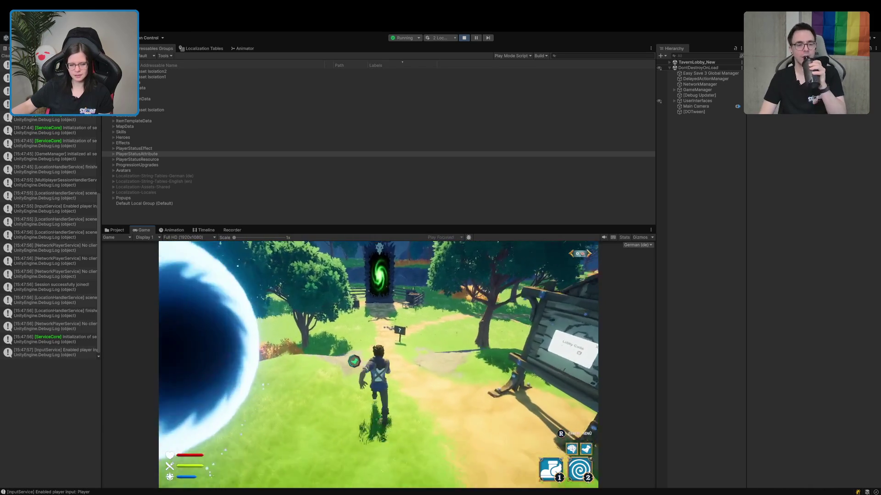
pyautogui.press('w')
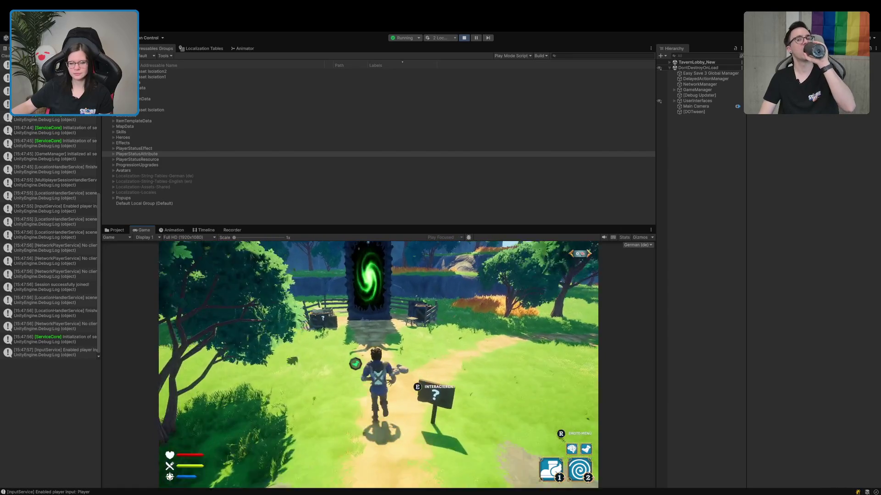
pyautogui.press('w')
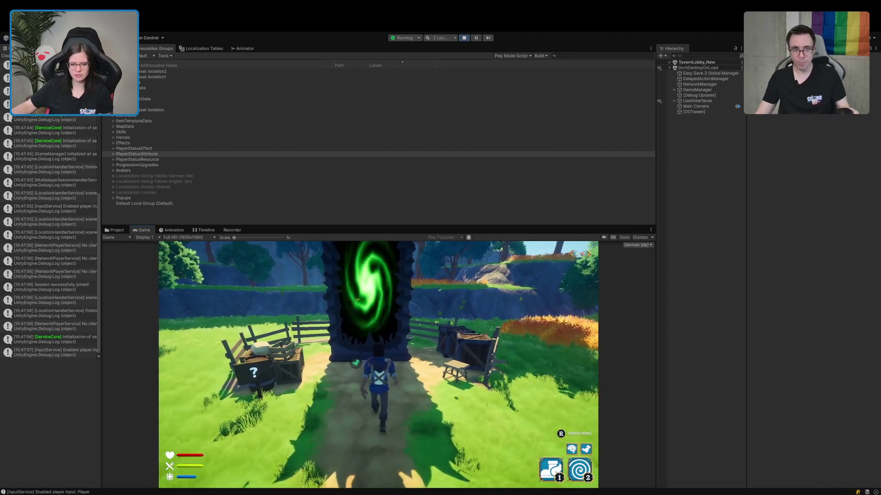
pyautogui.press('w')
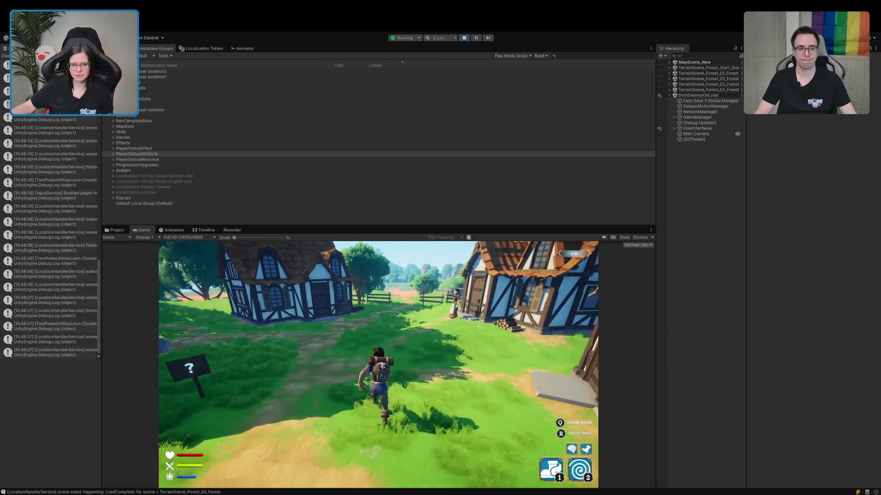
# Run along the forest village path past the stone well and climb the rock face.
pyautogui.press('w')
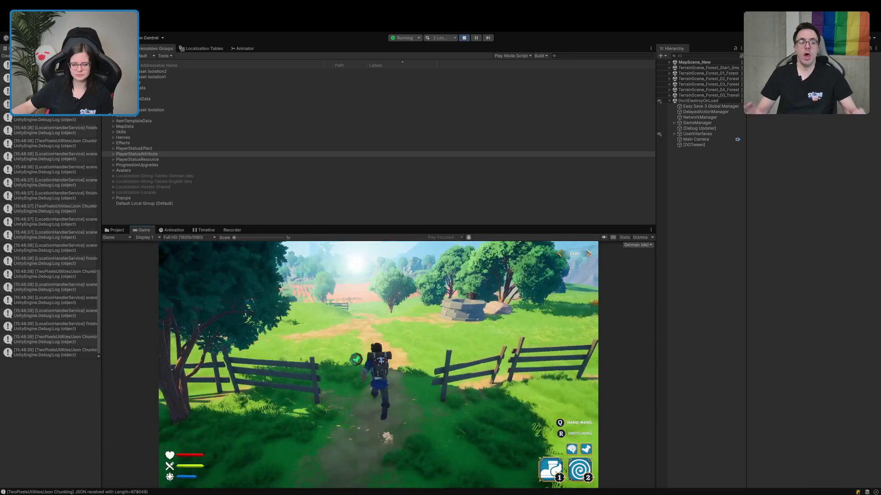
pyautogui.press('w')
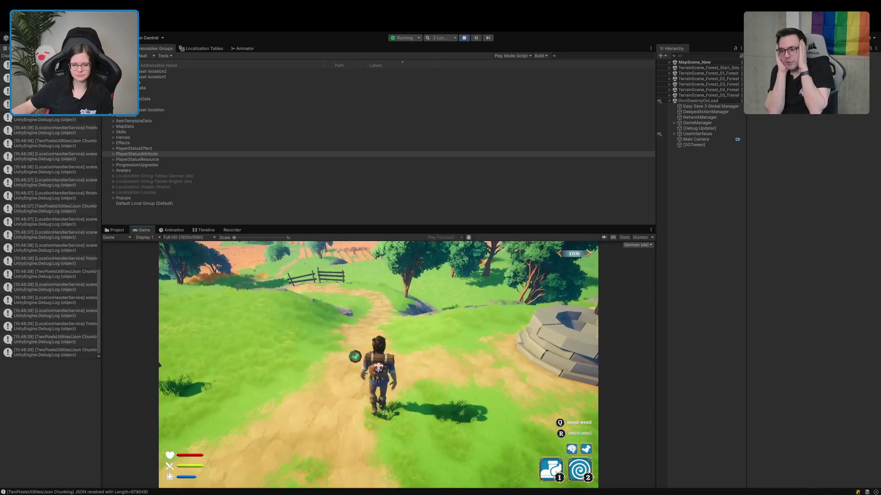
pyautogui.press('w')
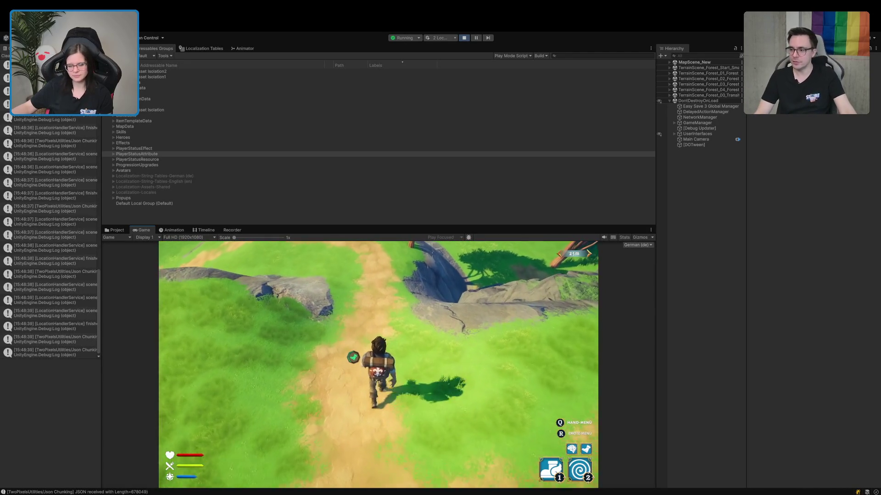
pyautogui.press('w')
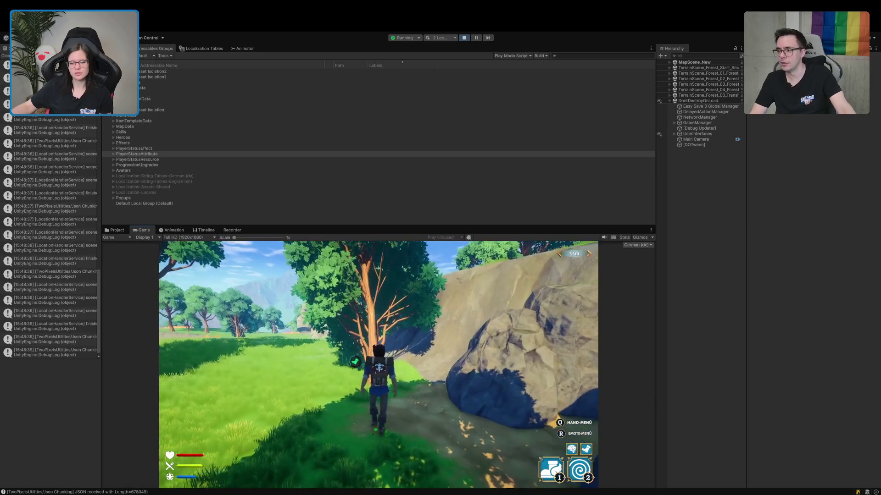
pyautogui.press('w')
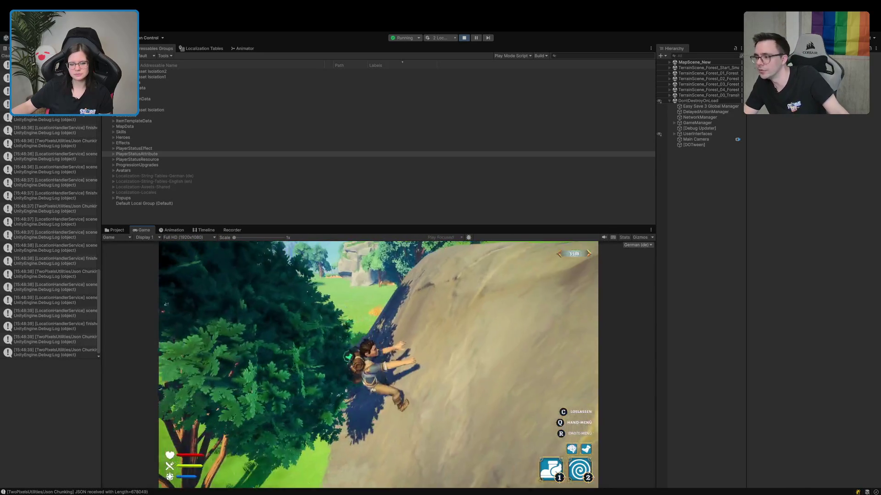
pyautogui.press('w')
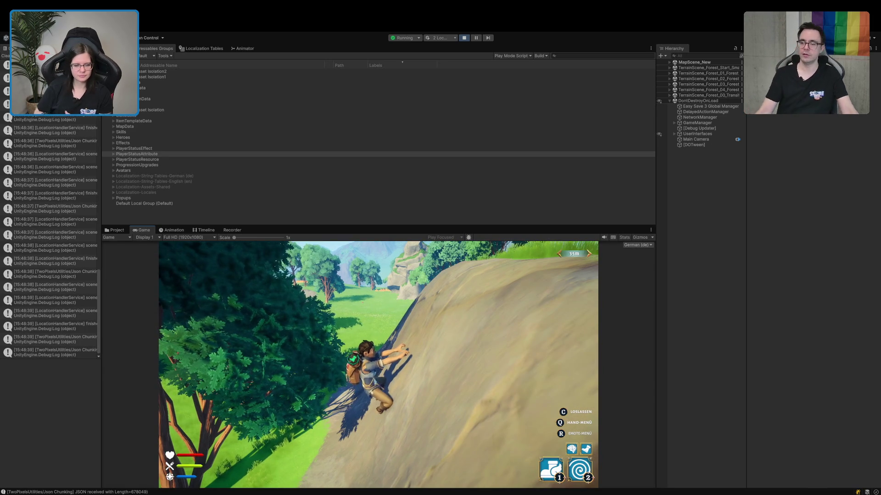
pyautogui.press('w')
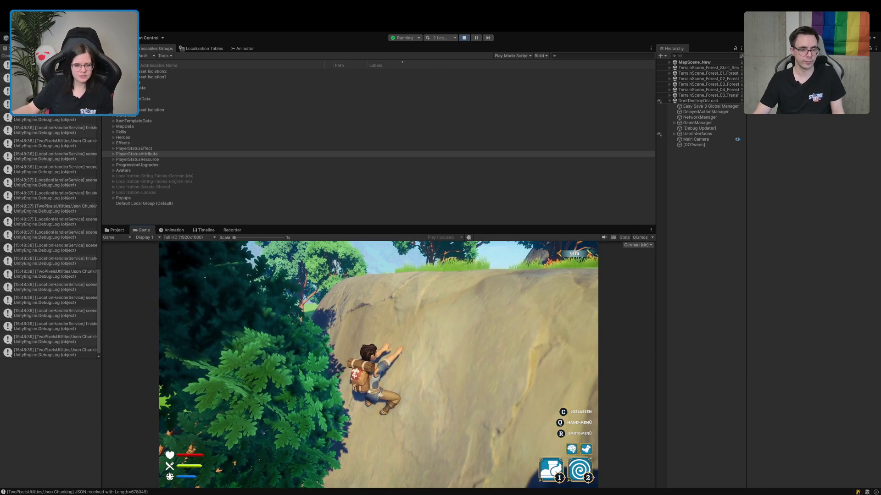
pyautogui.press('w')
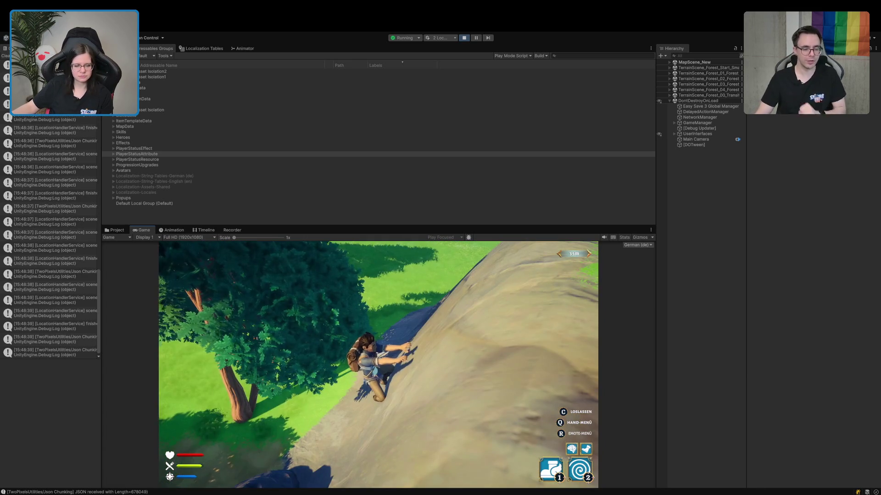
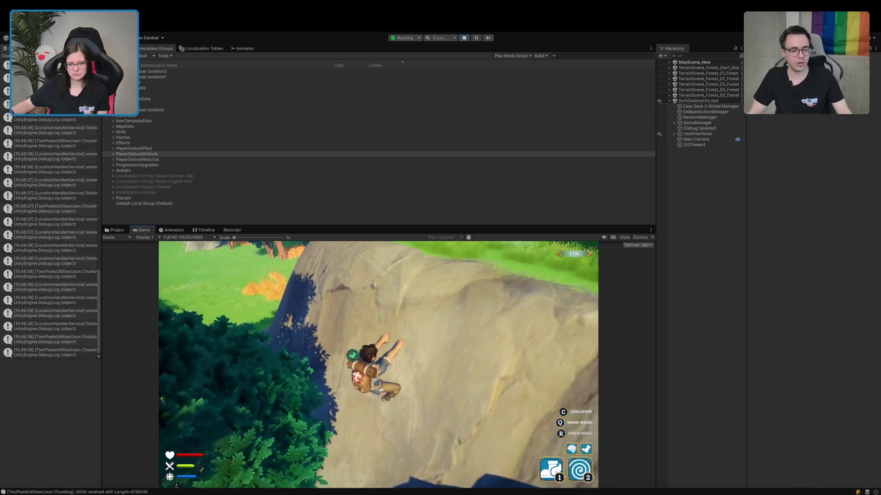
# Let go of the rock with C, regrab with Space, climb toward the village, then show the Animator graph.
pyautogui.press('c')
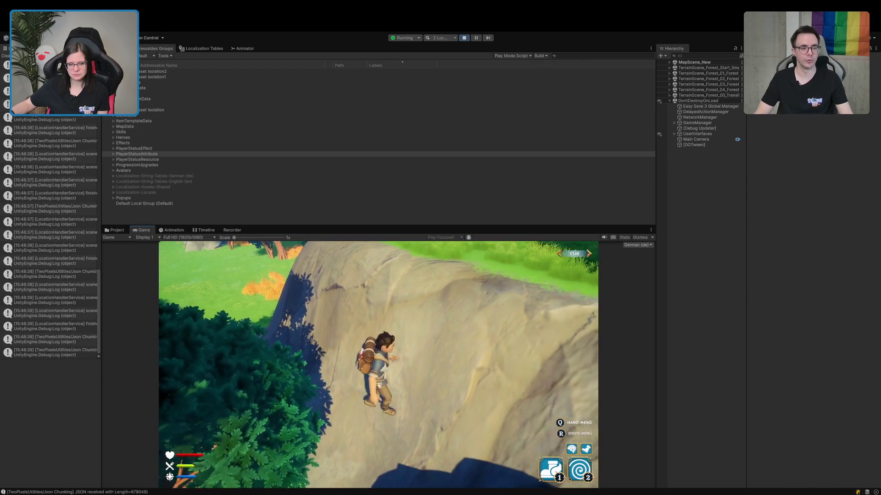
pyautogui.press('space')
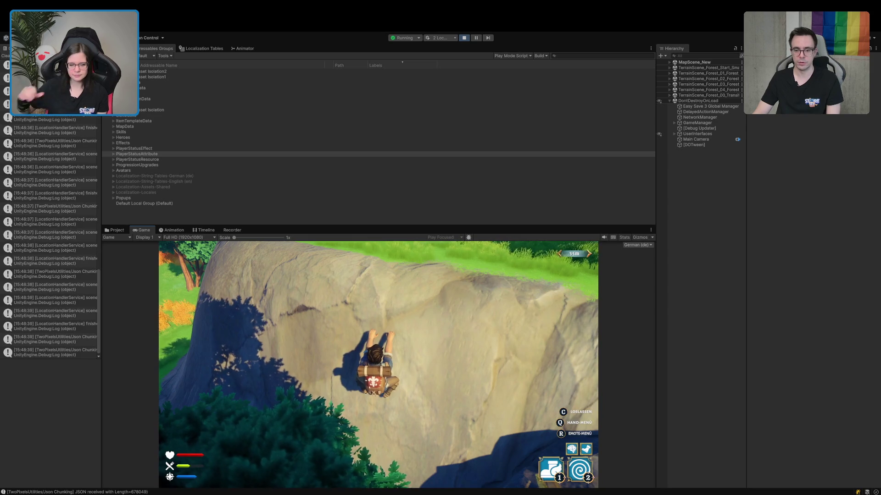
pyautogui.press('w')
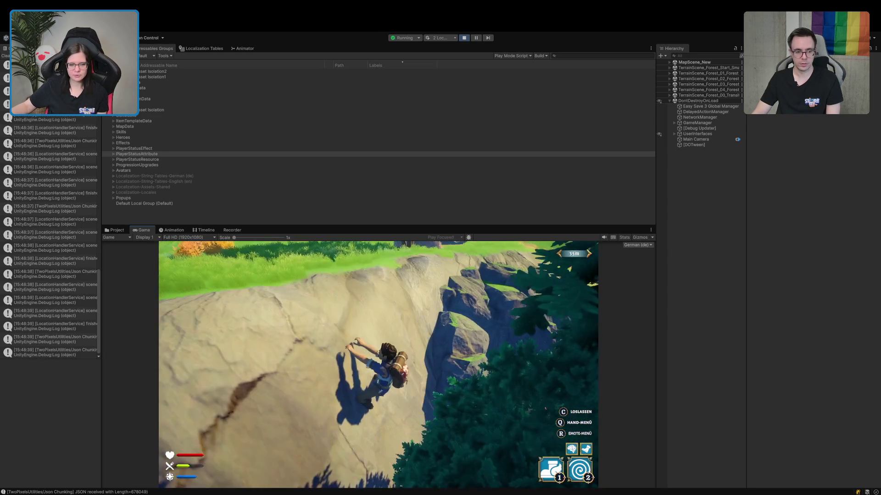
pyautogui.press('w')
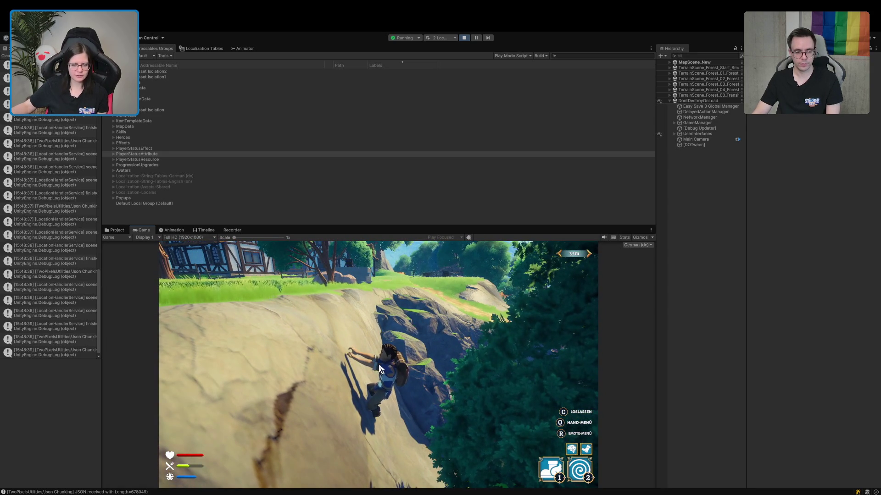
pyautogui.click(249, 47)
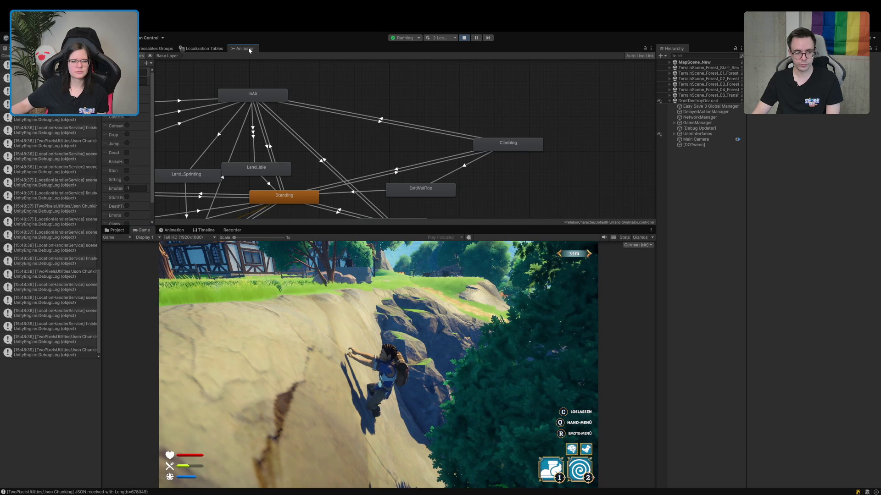
# Pan the Animator graph and inspect the Standing→Climbing, then Climbing→ExitWallTop transitions.
pyautogui.moveTo(370, 155); pyautogui.dragTo(441, 136)
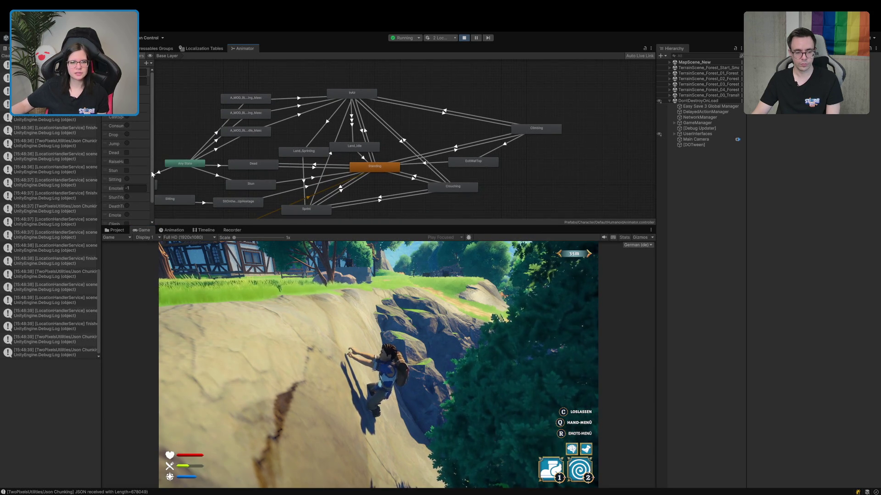
pyautogui.scroll(-2, 151, 179)
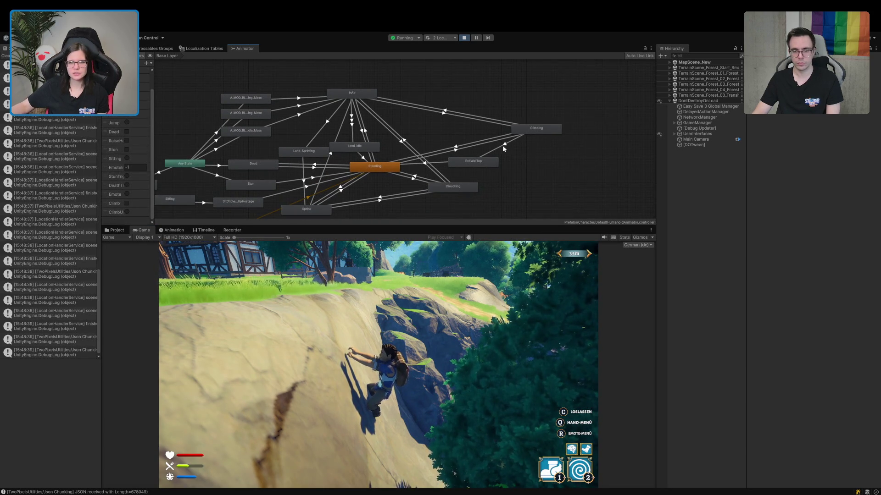
pyautogui.click(475, 141)
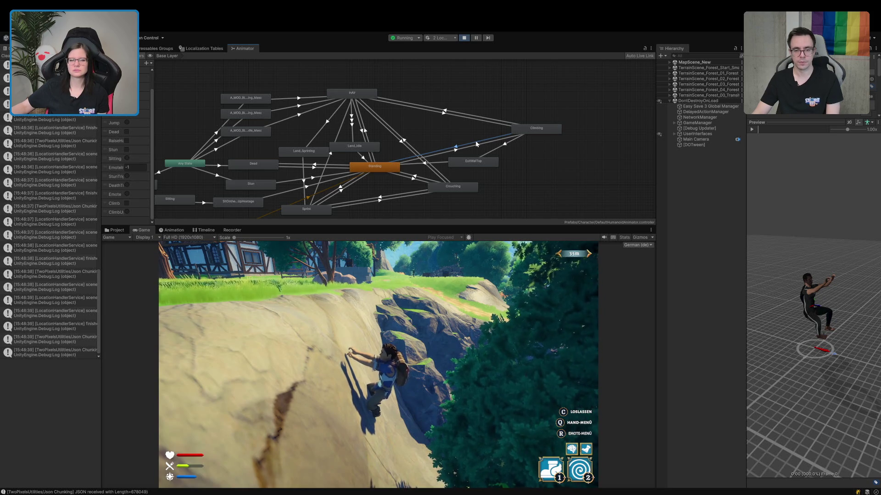
pyautogui.click(502, 144)
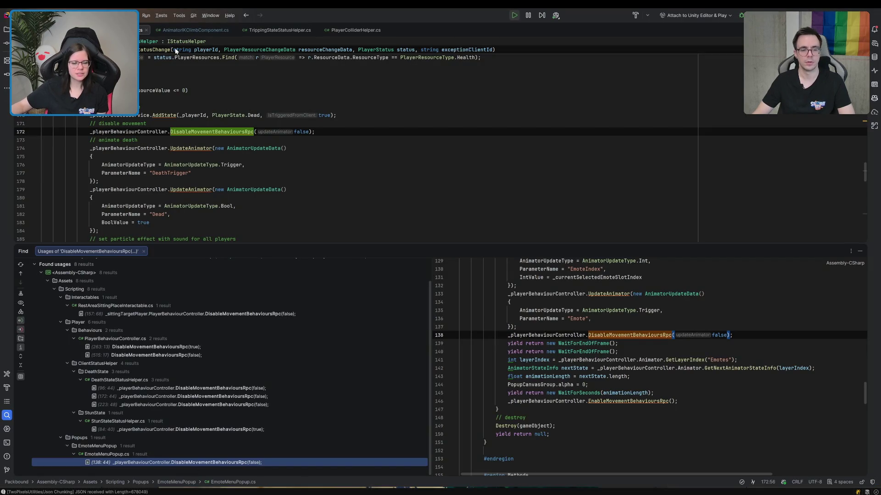
# Extend the line 59 comment to 'TODO only check climb bool in animator', fix typos, and return to Unity.
pyautogui.click(217, 33)
pyautogui.click(477, 195)
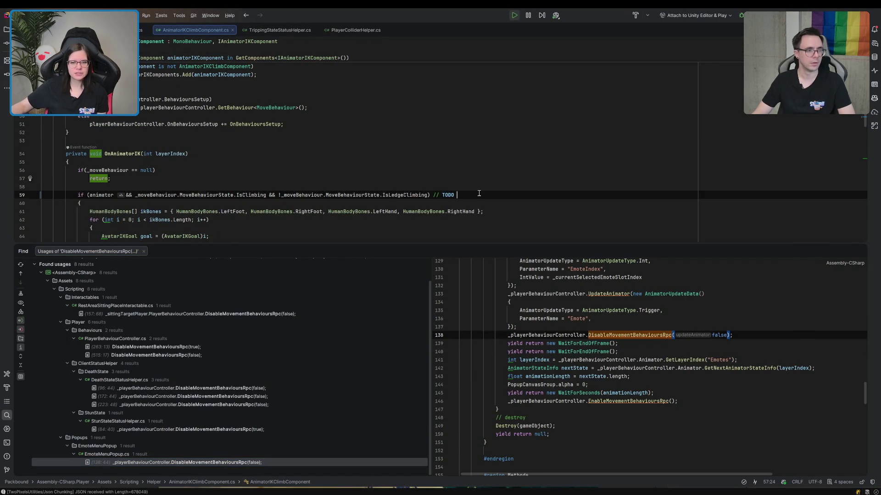
pyautogui.write('onlö')
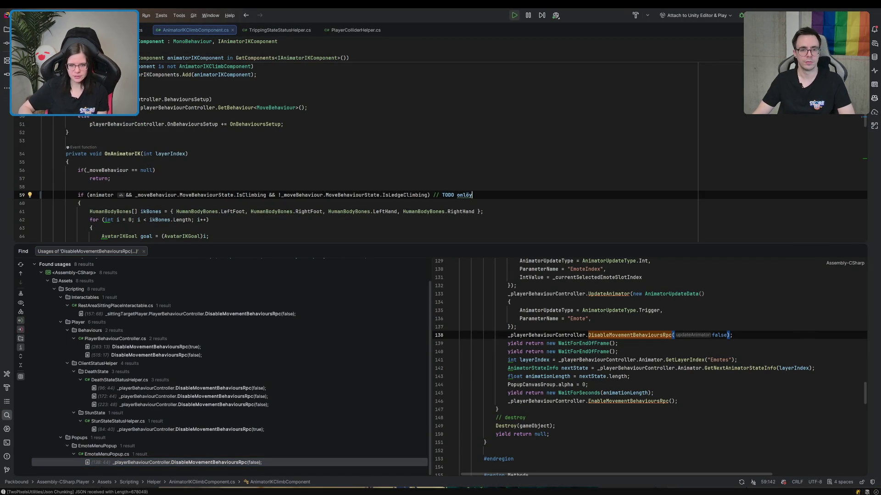
pyautogui.write('y check ')
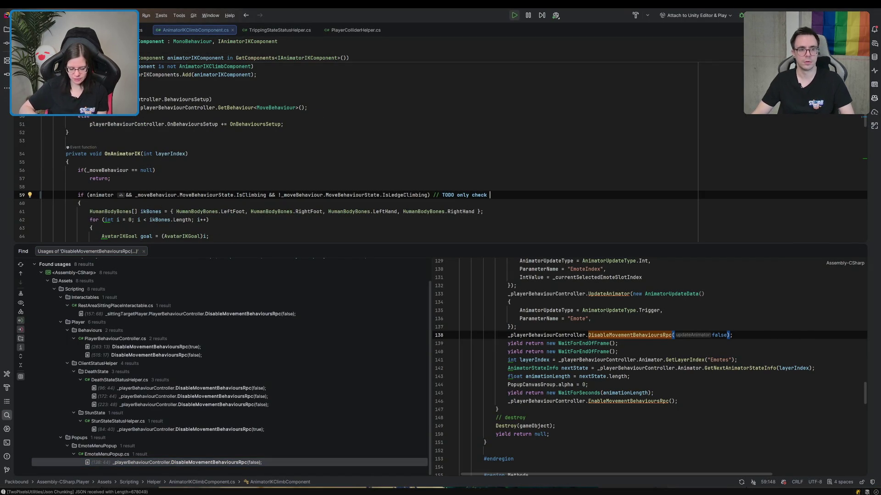
pyautogui.write('climb bool for')
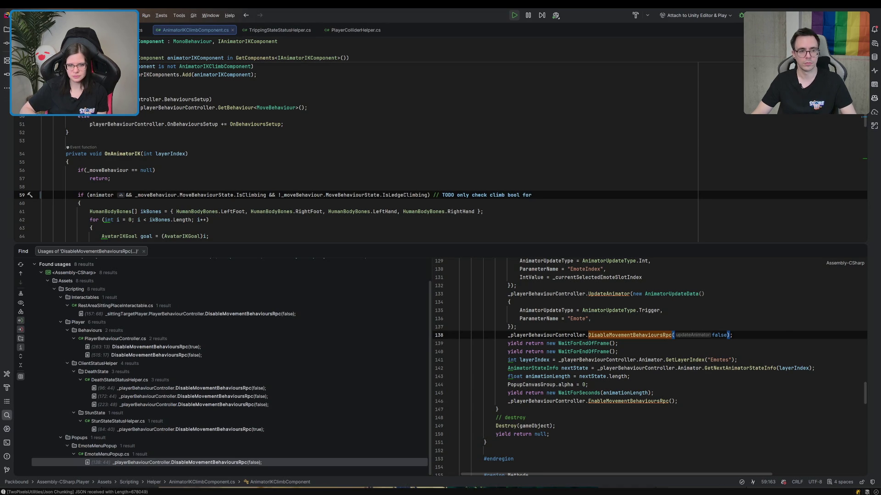
pyautogui.write('shi')
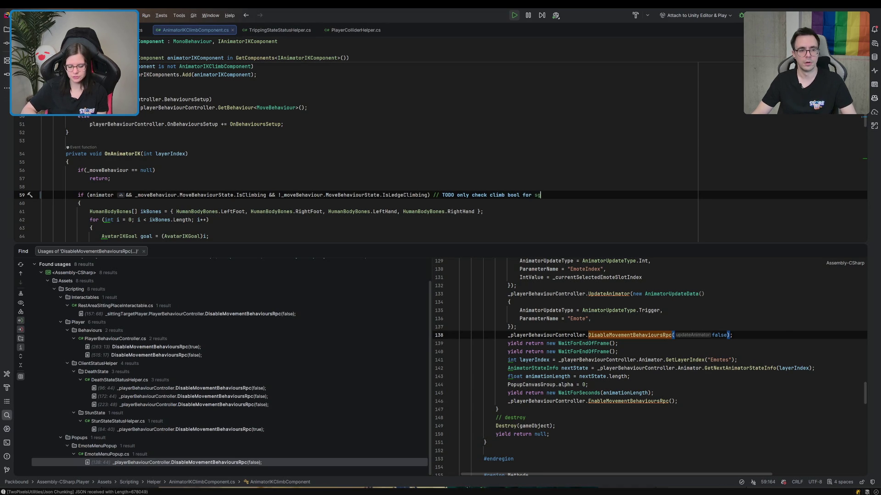
pyautogui.press('BackSpace')
pyautogui.press('BackSpace')
pyautogui.press('BackSpace')
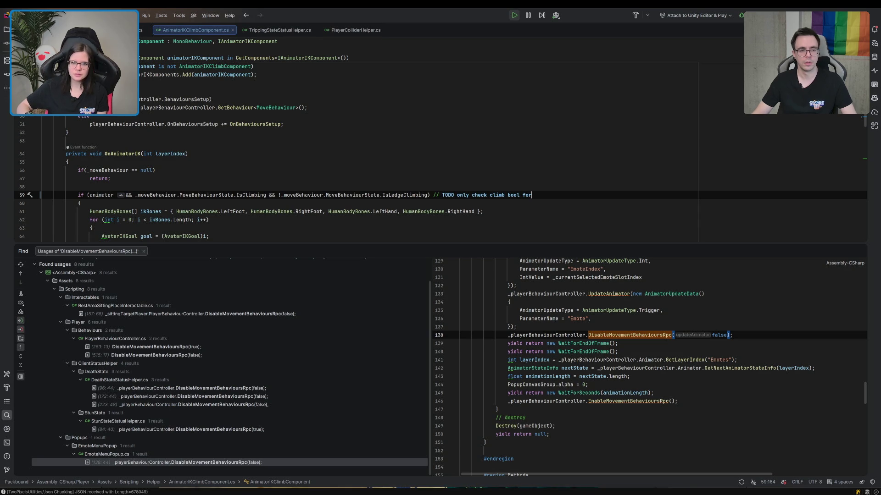
pyautogui.write('in  animator')
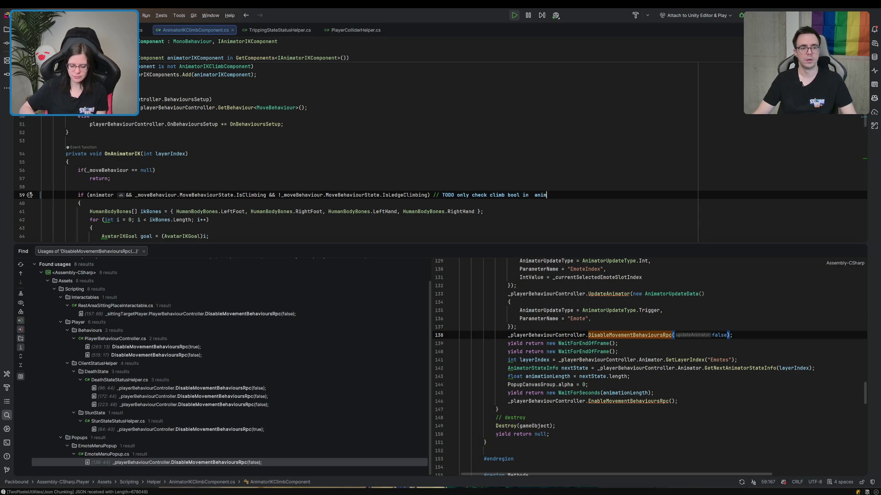
pyautogui.click(531, 195)
pyautogui.press('BackSpace')
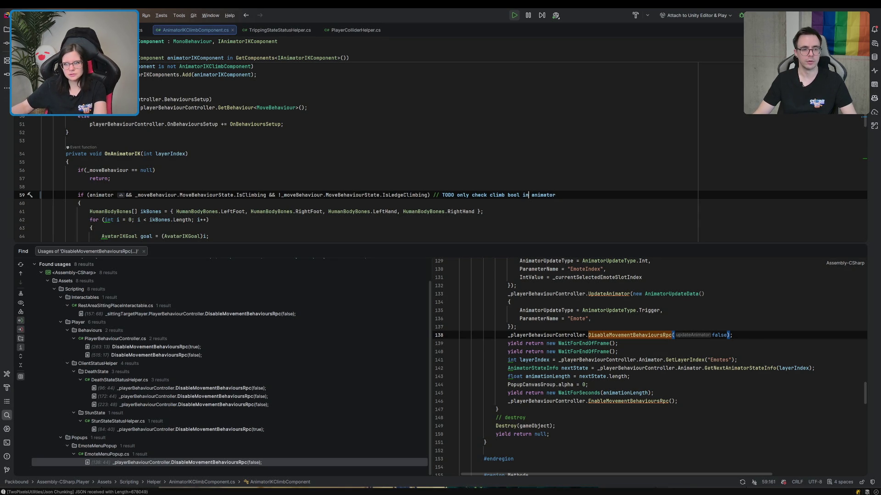
pyautogui.hotkey('alt', 'Tab')
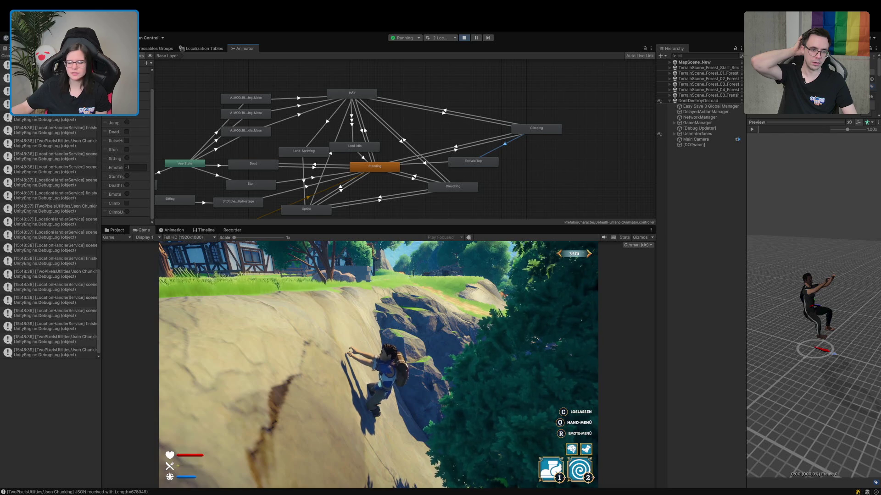
# Reveal the Climbing→ExitWallTop transition settings, climb the character toward the ledge top, and stop play mode.
pyautogui.moveTo(795, 119); pyautogui.dragTo(795, 308)
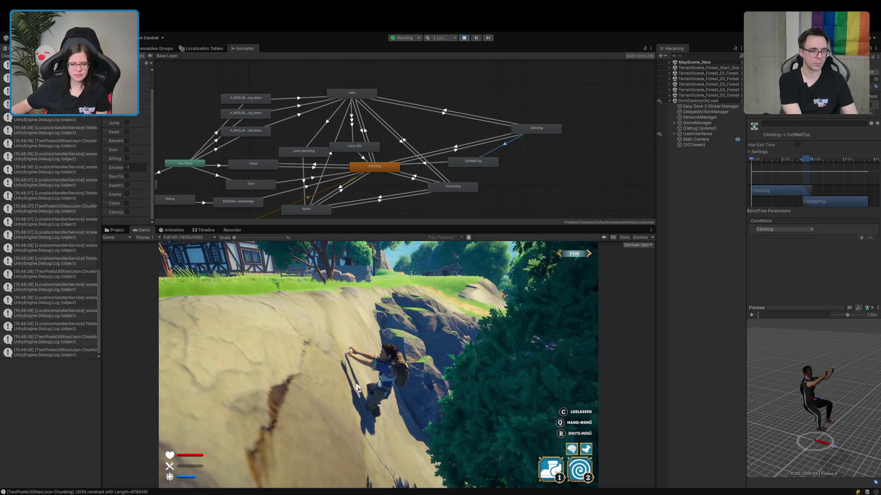
pyautogui.press('w')
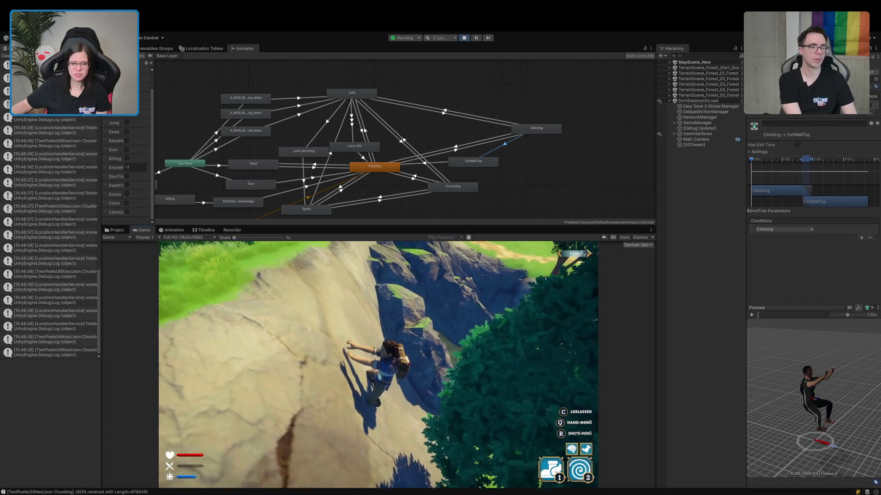
pyautogui.press('w')
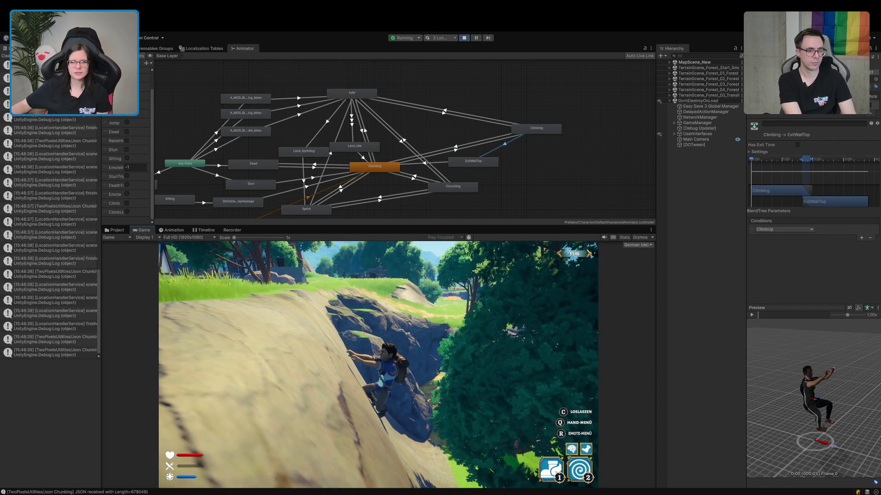
pyautogui.click(464, 38)
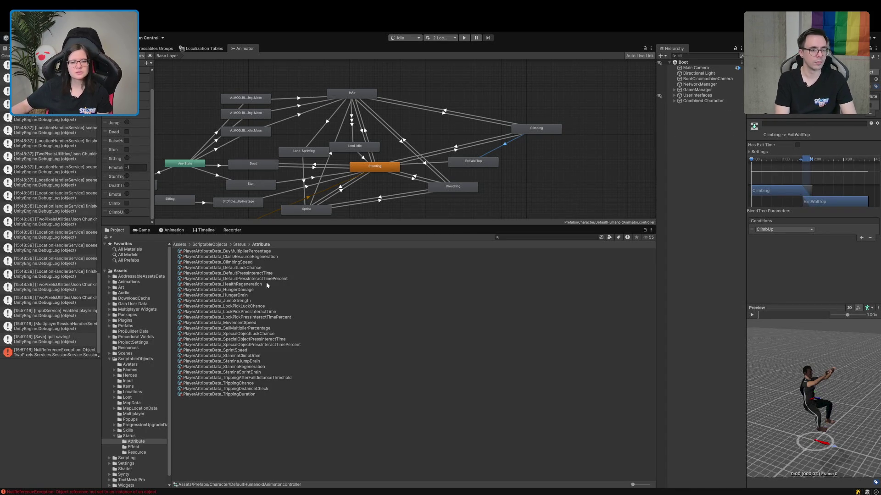
# Set PlayerAttributeData_HungerDrain's Base Value to 50.
pyautogui.click(257, 295)
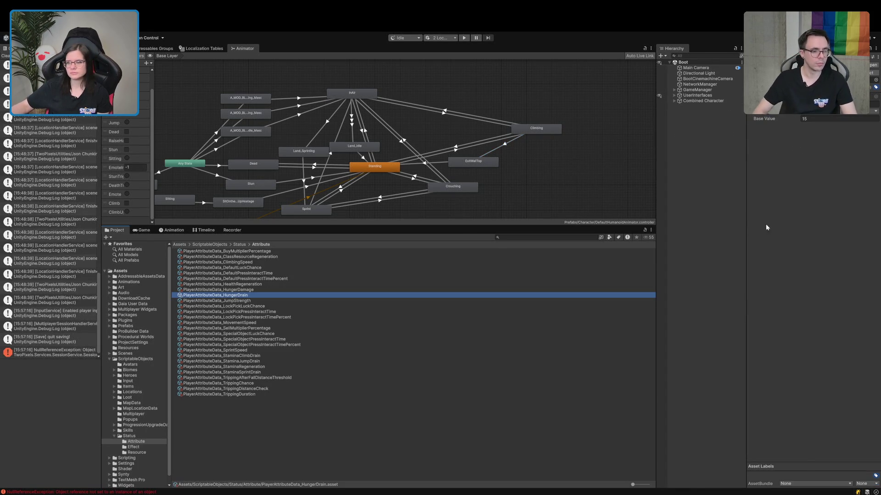
pyautogui.click(811, 118)
pyautogui.write('50')
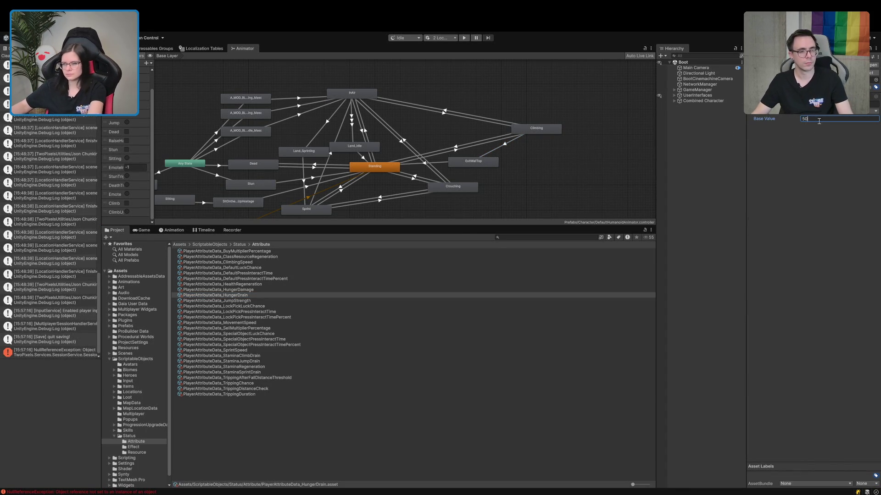
# Set HungerDamage's Base Value to 50, clear the console, and restart play mode.
pyautogui.click(246, 289)
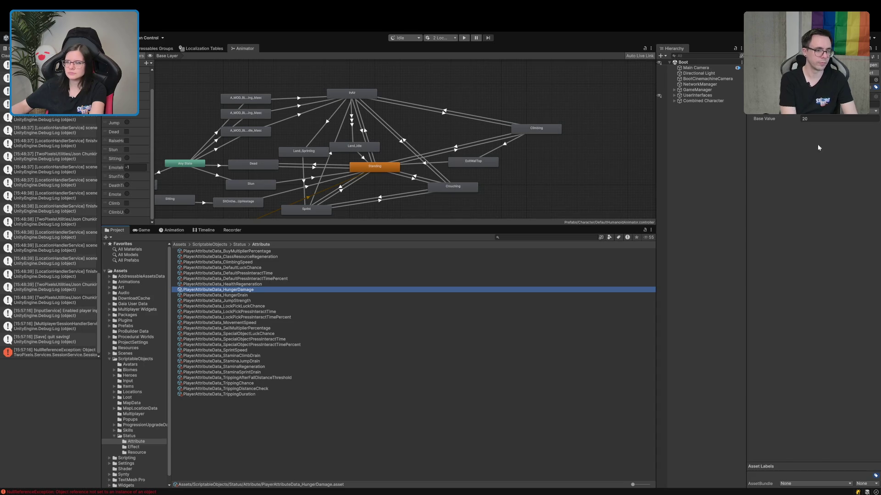
pyautogui.click(826, 120)
pyautogui.write('50')
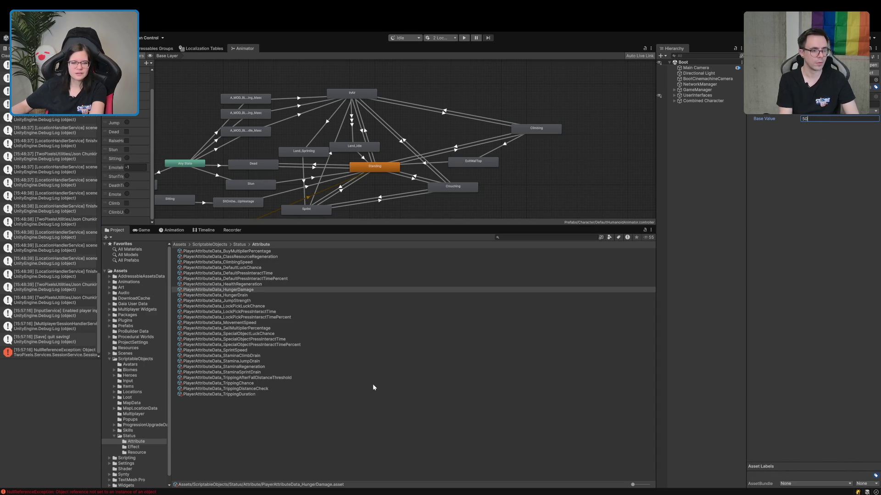
pyautogui.click(314, 431)
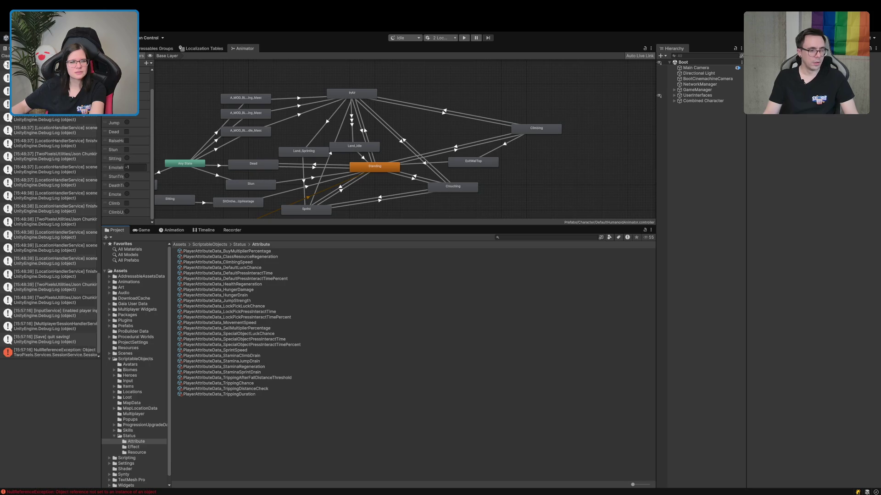
pyautogui.click(6, 56)
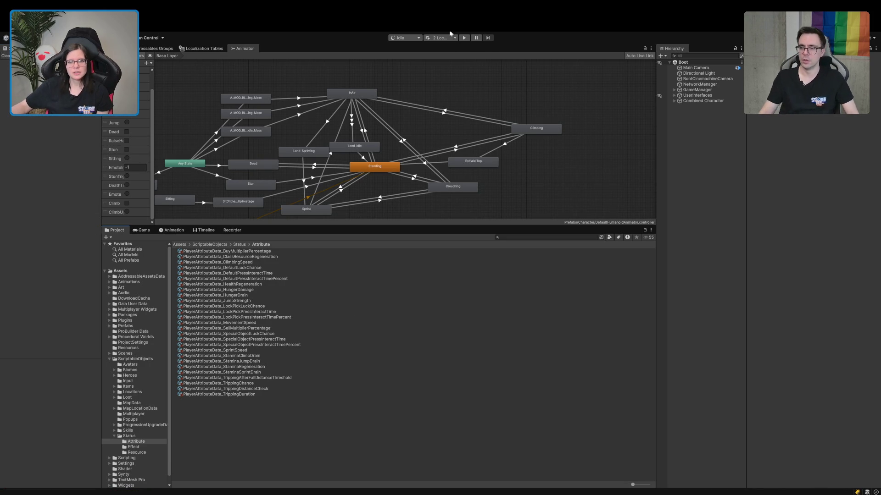
pyautogui.click(464, 38)
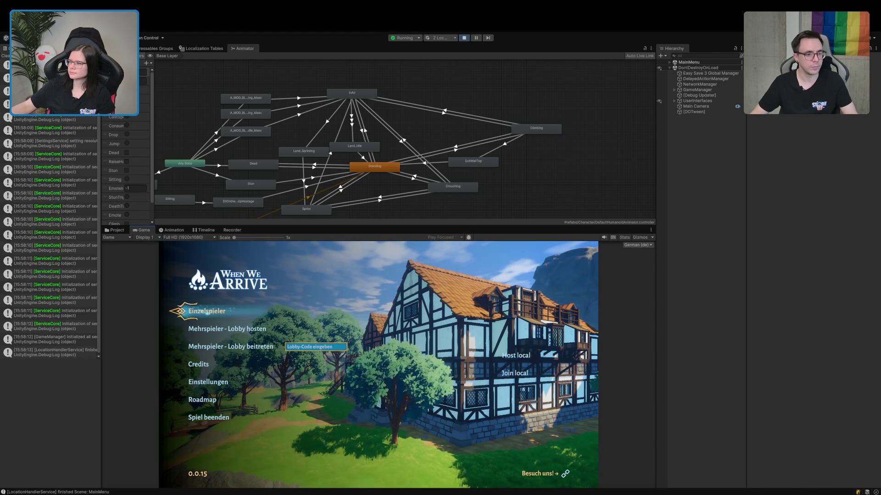
# Start an Einzelspieler game and walk the character out of the tavern into the green portal.
pyautogui.click(514, 374)
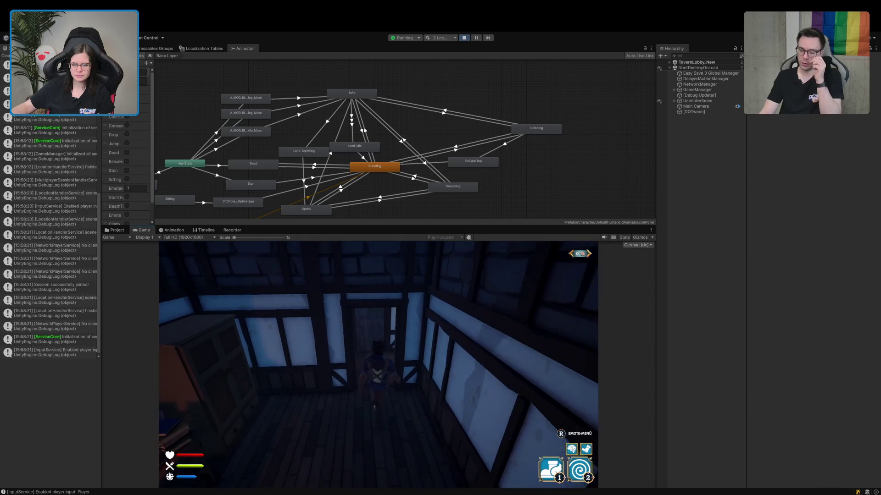
pyautogui.press('w')
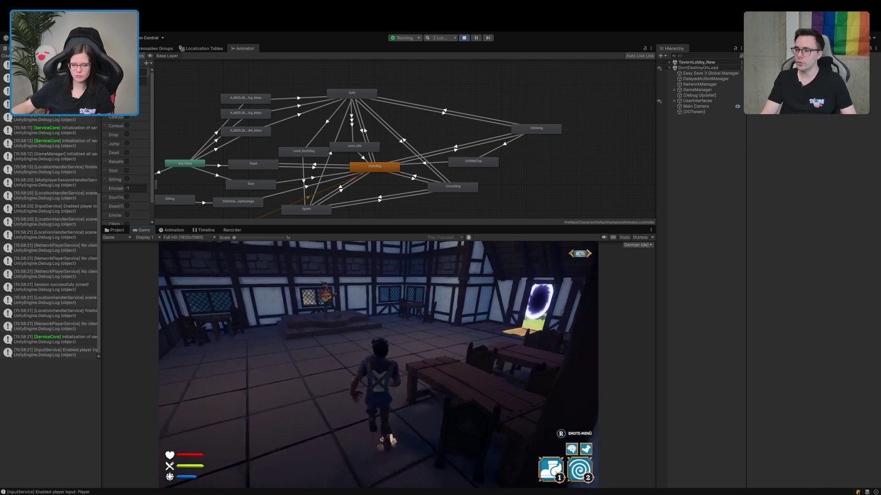
pyautogui.press('w')
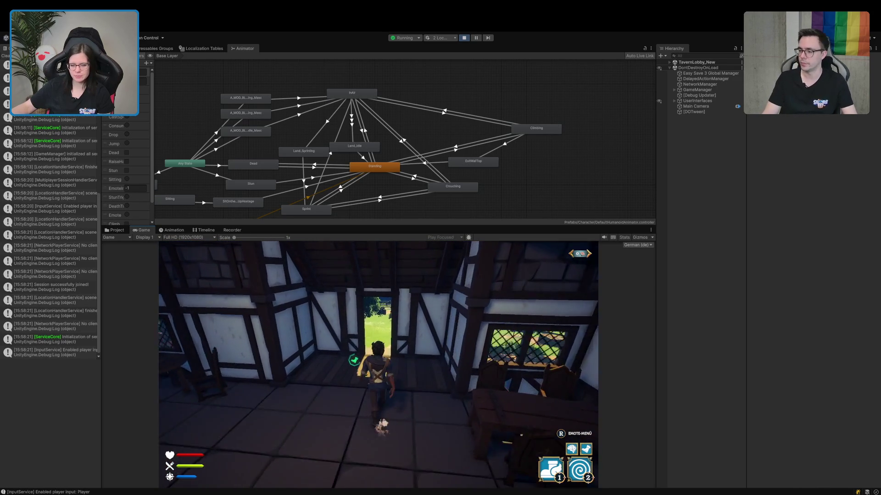
pyautogui.press('w')
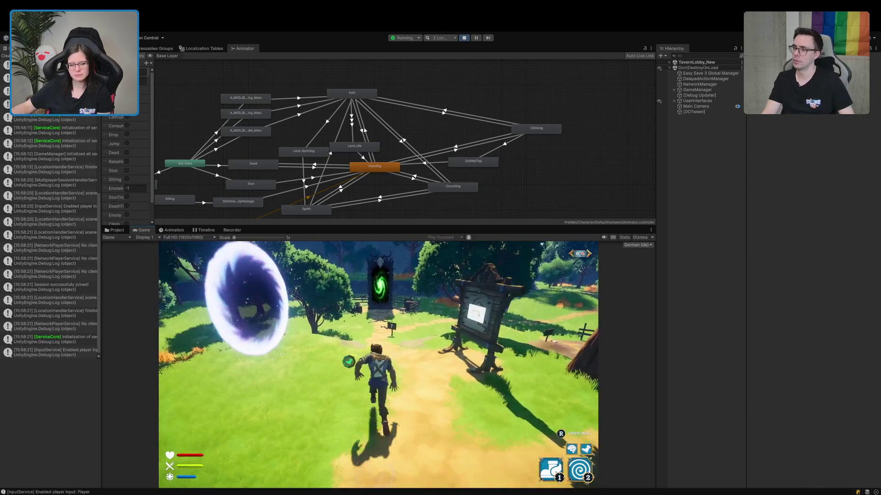
pyautogui.press('w')
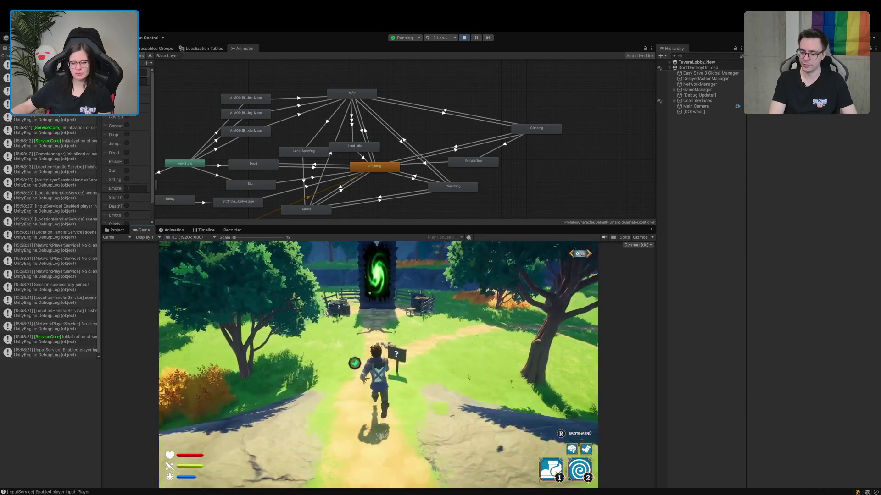
pyautogui.press('w')
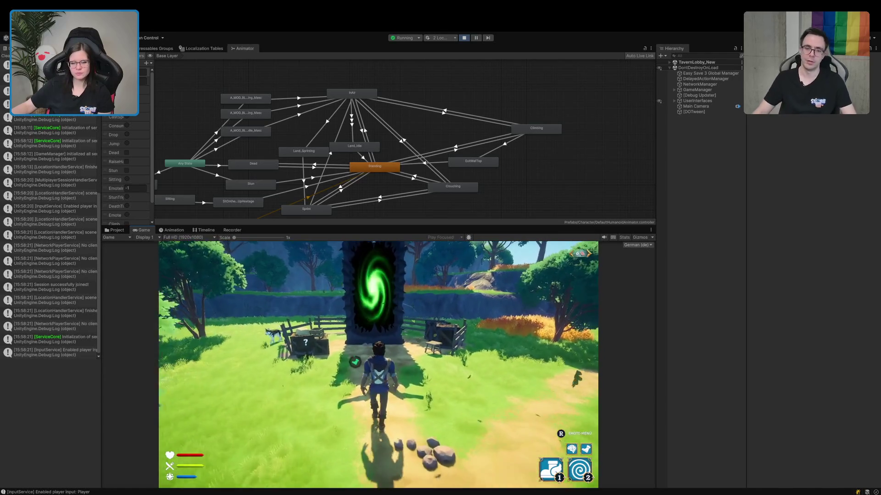
pyautogui.press('w')
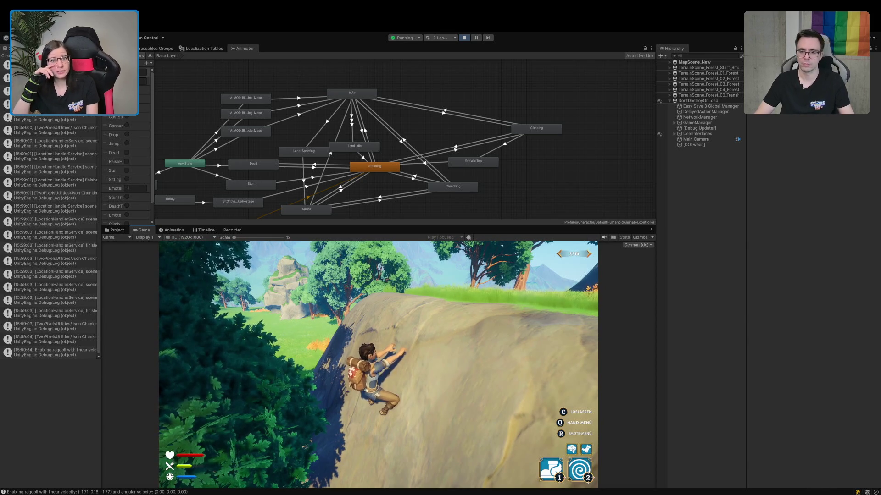
# Climb the character partway up the forest rock face.
pyautogui.press('w')
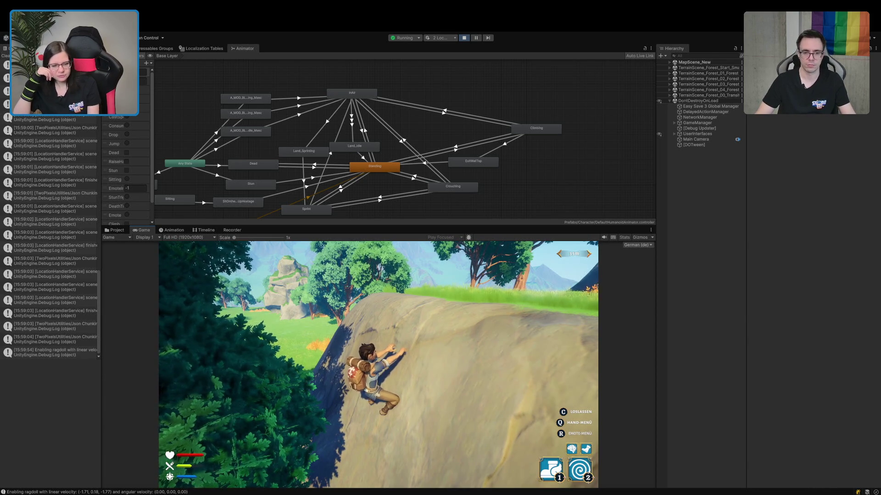